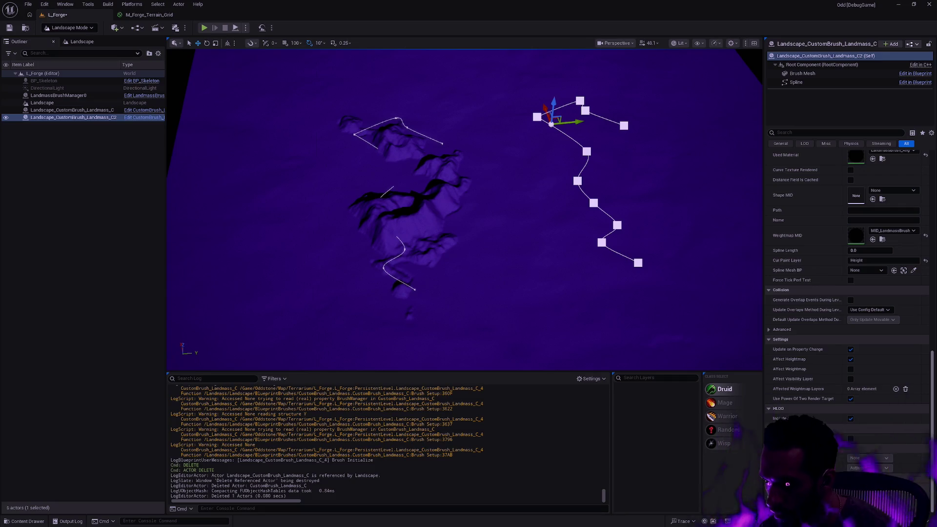
# Step: Toggle between the two Landmass brushes in the Outliner to compare their splines
pyautogui.scroll(5, 849, 293)
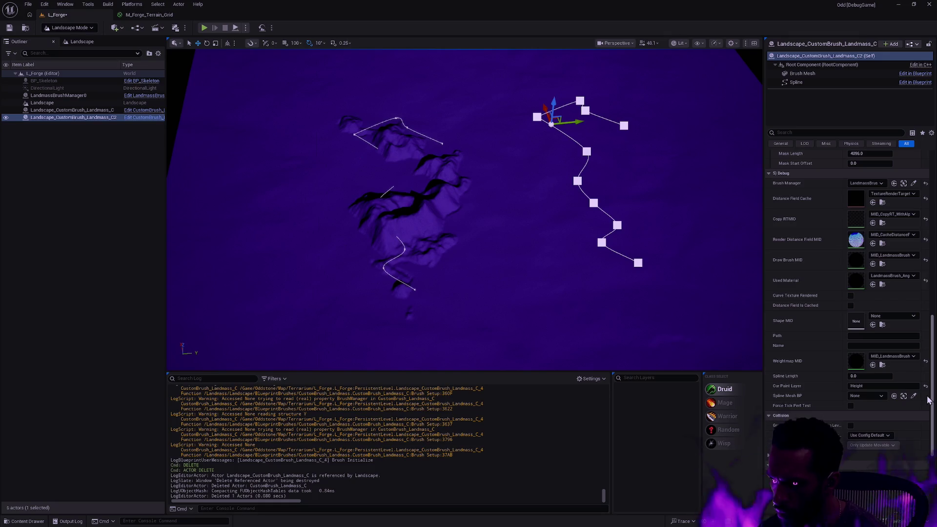
pyautogui.moveTo(929, 400); pyautogui.dragTo(932, 364)
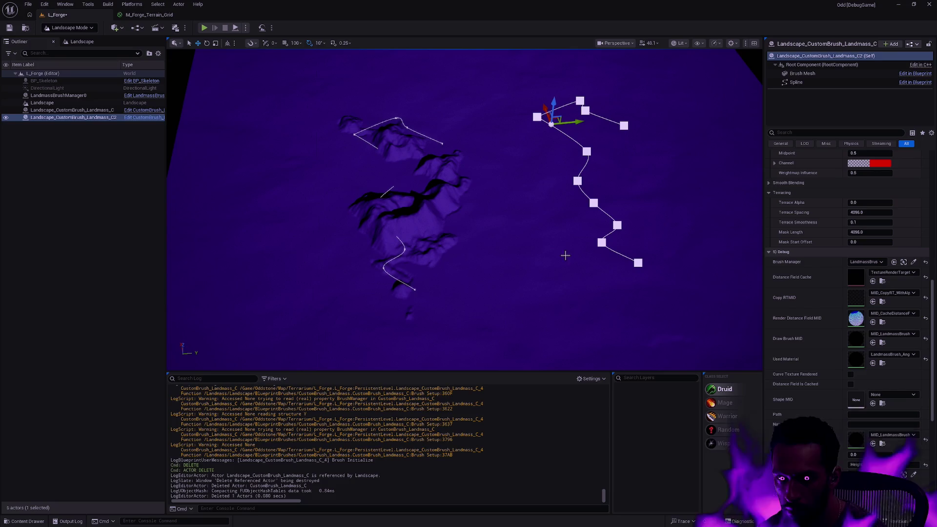
pyautogui.click(84, 111)
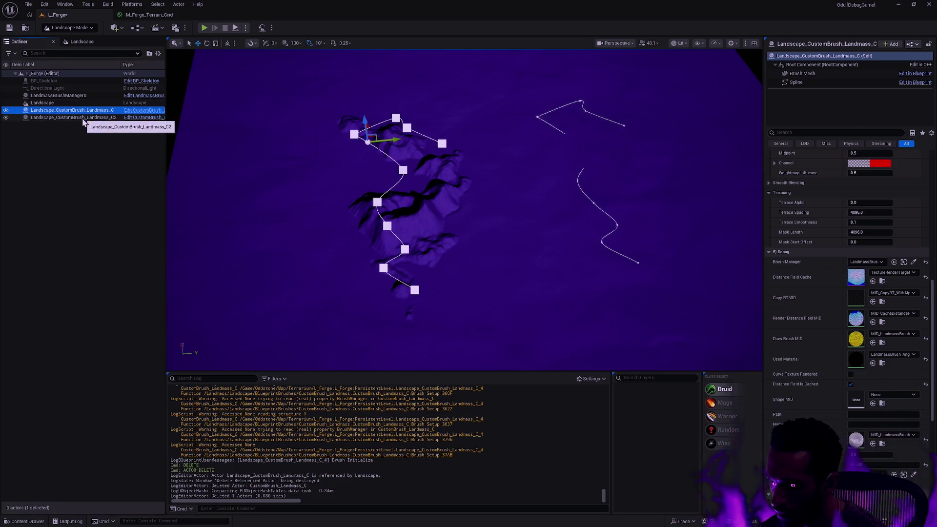
pyautogui.click(83, 118)
pyautogui.click(86, 112)
pyautogui.click(83, 119)
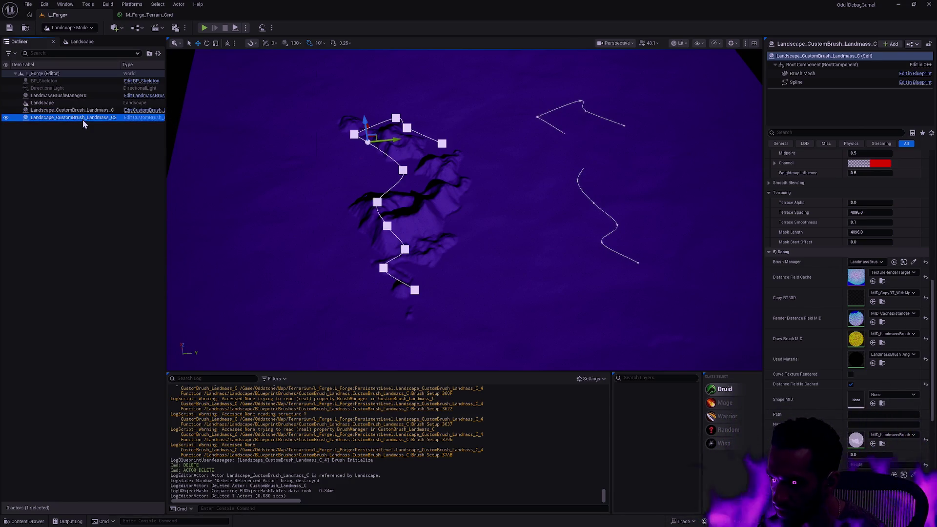
pyautogui.click(84, 111)
pyautogui.click(82, 118)
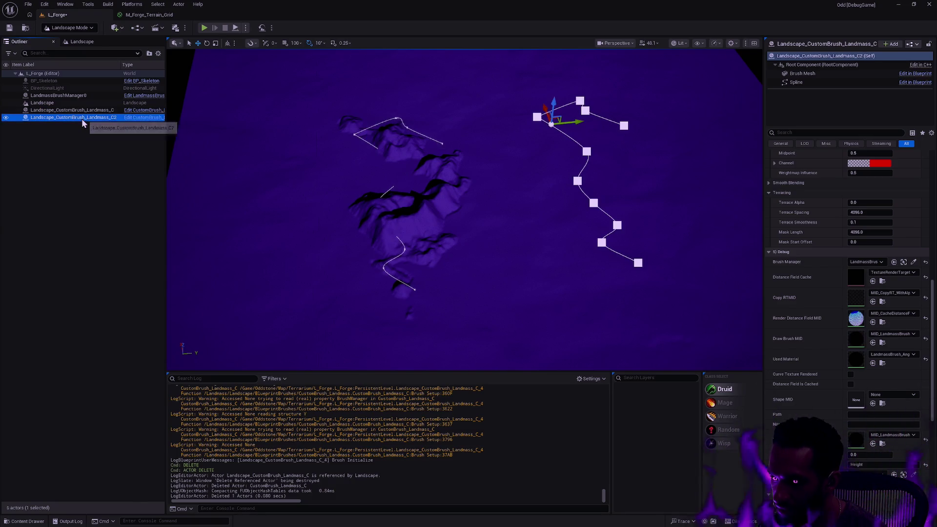
pyautogui.click(84, 111)
pyautogui.click(84, 121)
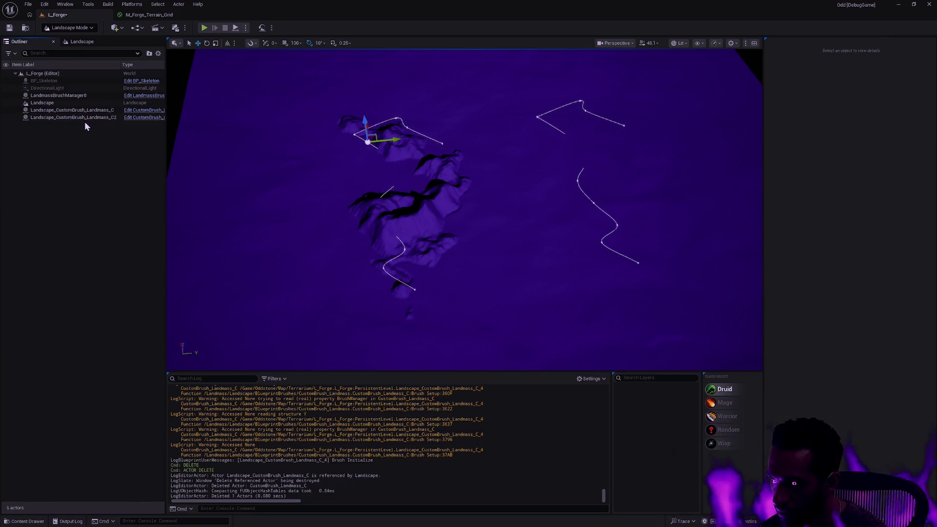
pyautogui.click(80, 111)
pyautogui.click(78, 117)
pyautogui.click(79, 111)
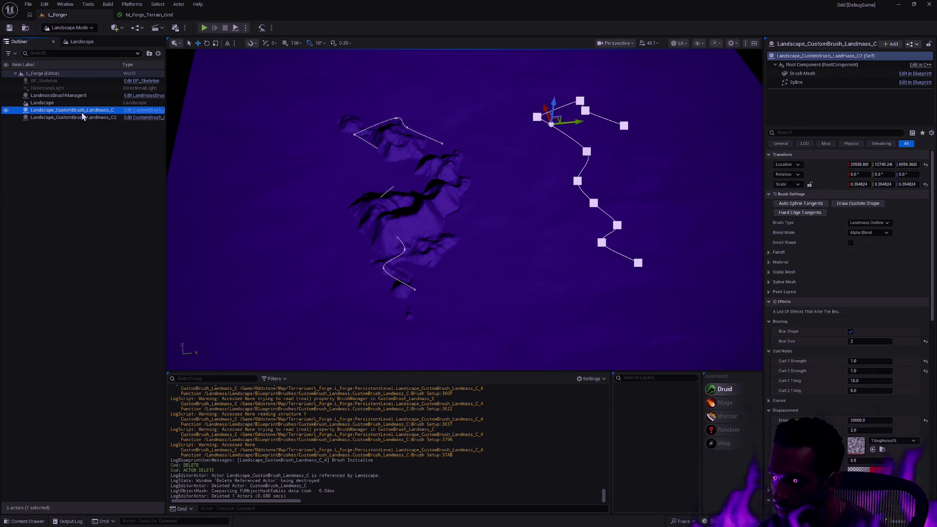
pyautogui.click(81, 118)
pyautogui.click(83, 111)
pyautogui.click(81, 119)
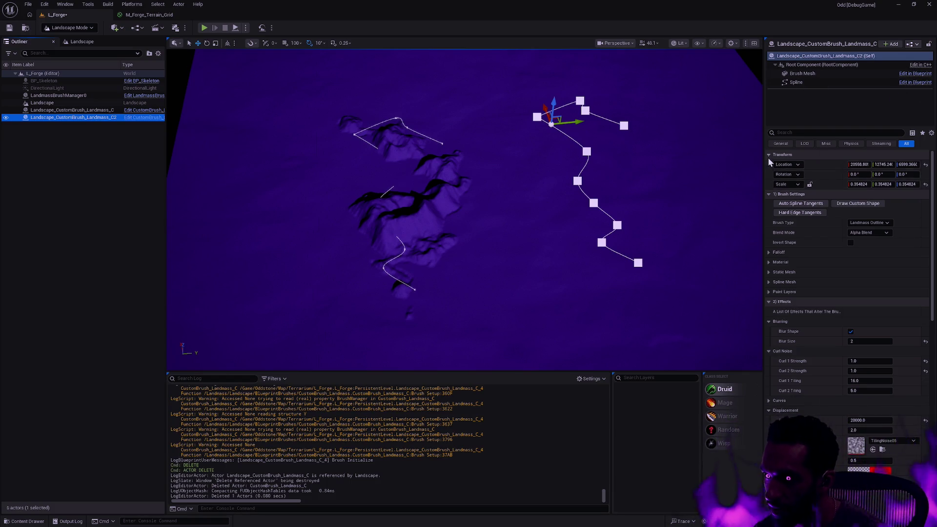
# Step: Open and dismiss the Details display options, then scroll down to the Debug settings
pyautogui.click(931, 133)
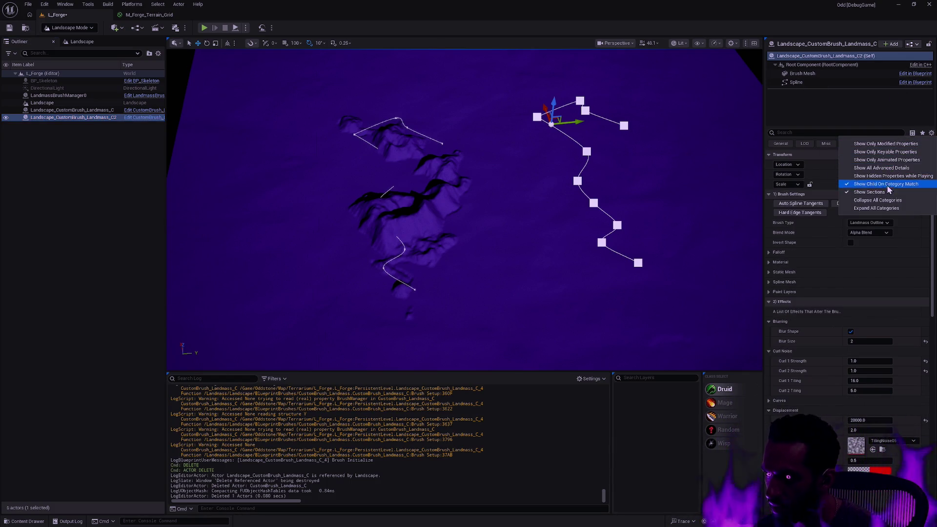
pyautogui.click(727, 168)
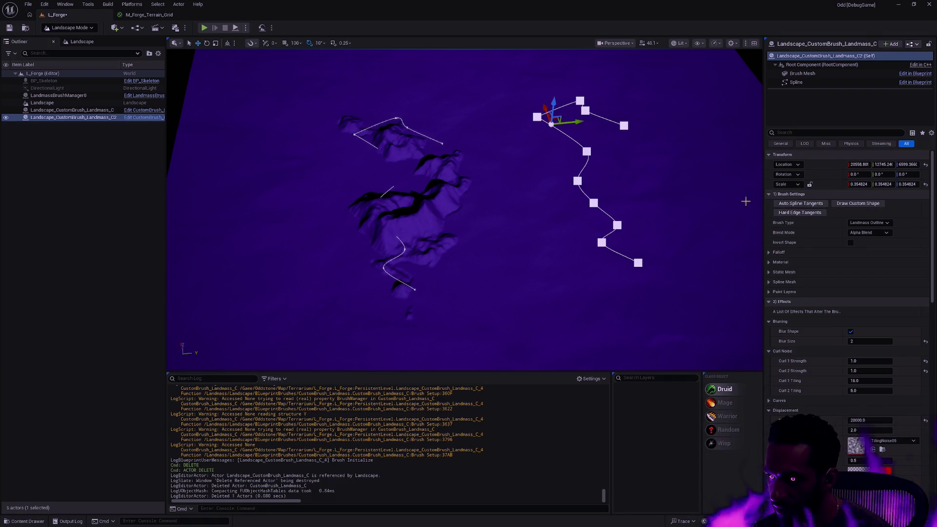
pyautogui.click(931, 133)
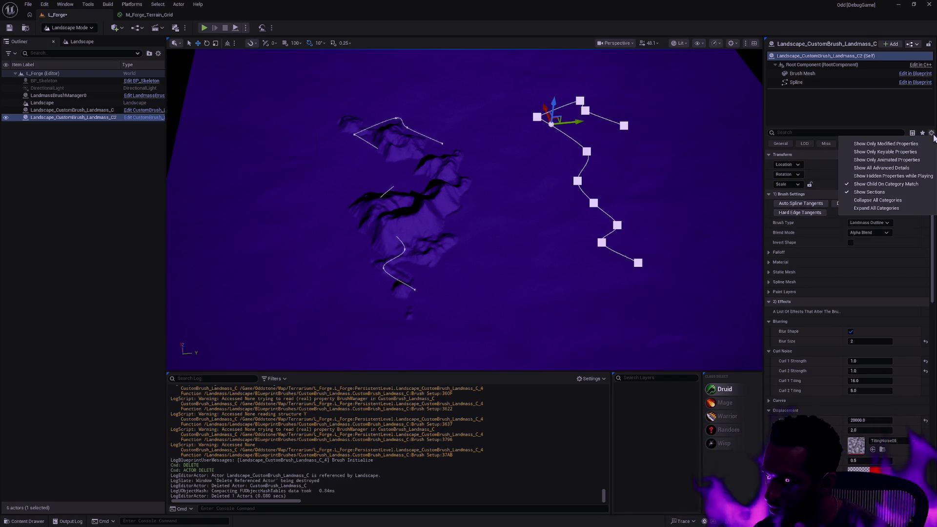
pyautogui.press('Escape')
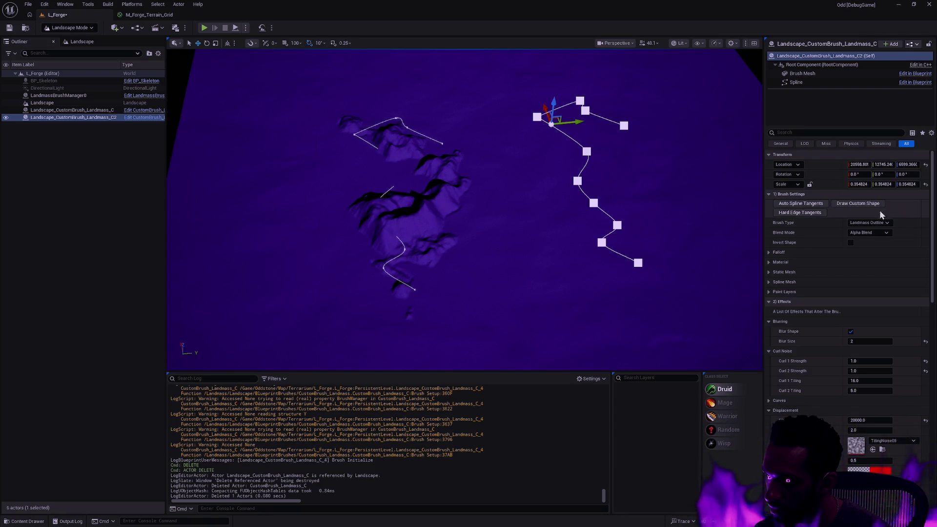
pyautogui.click(769, 253)
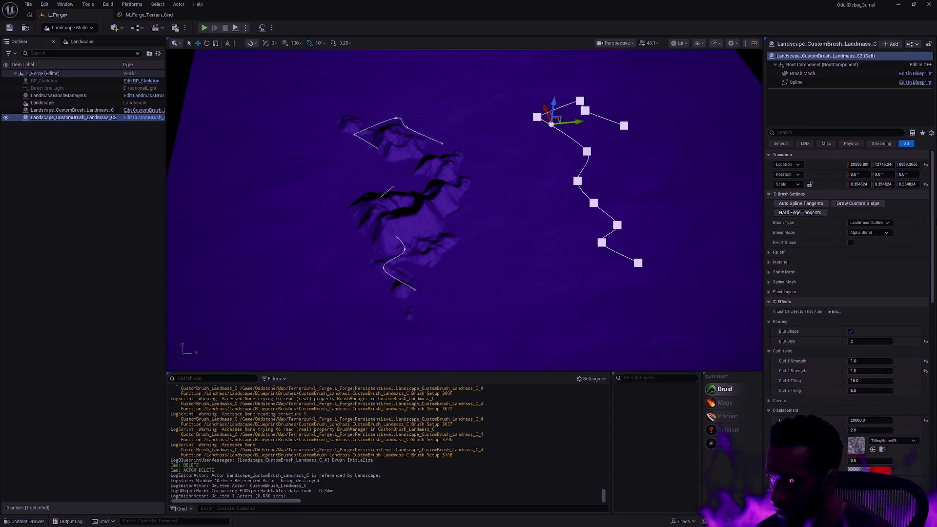
pyautogui.moveTo(930, 220); pyautogui.dragTo(929, 302)
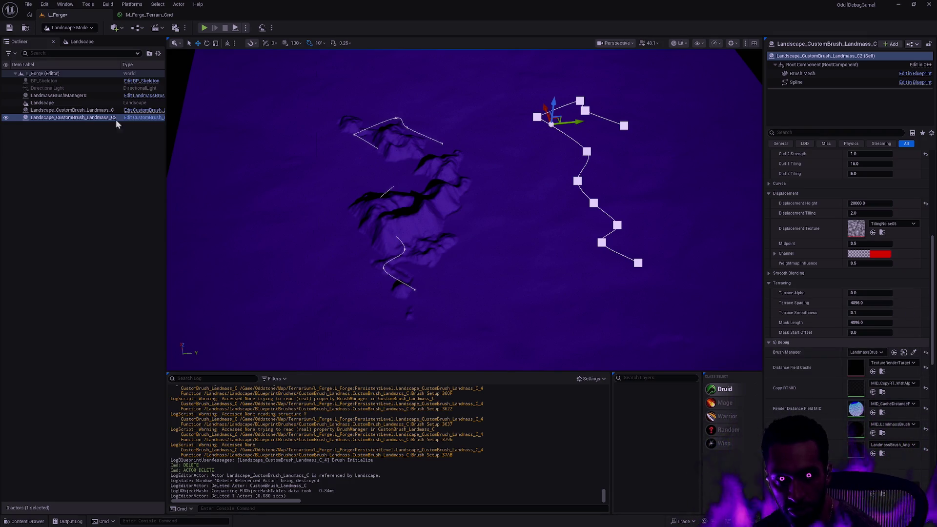
# Step: Select Landscape_CustomBrush_Landmass_C and compare its spline against the second brush's
pyautogui.click(80, 110)
pyautogui.click(78, 117)
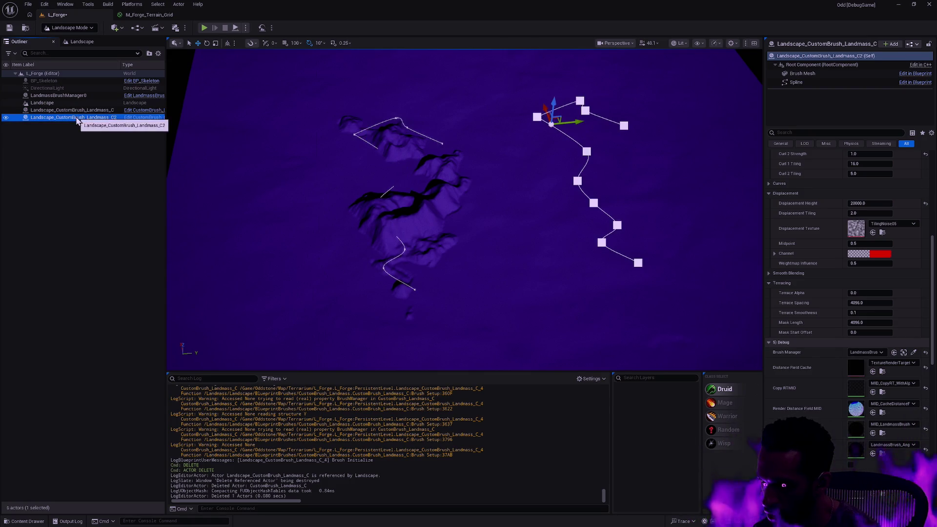
pyautogui.click(78, 112)
pyautogui.click(77, 117)
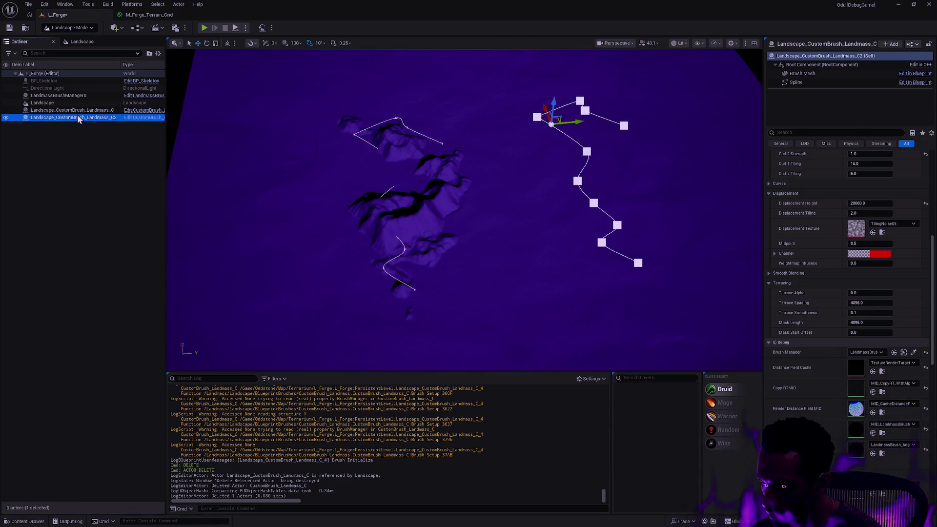
pyautogui.click(81, 112)
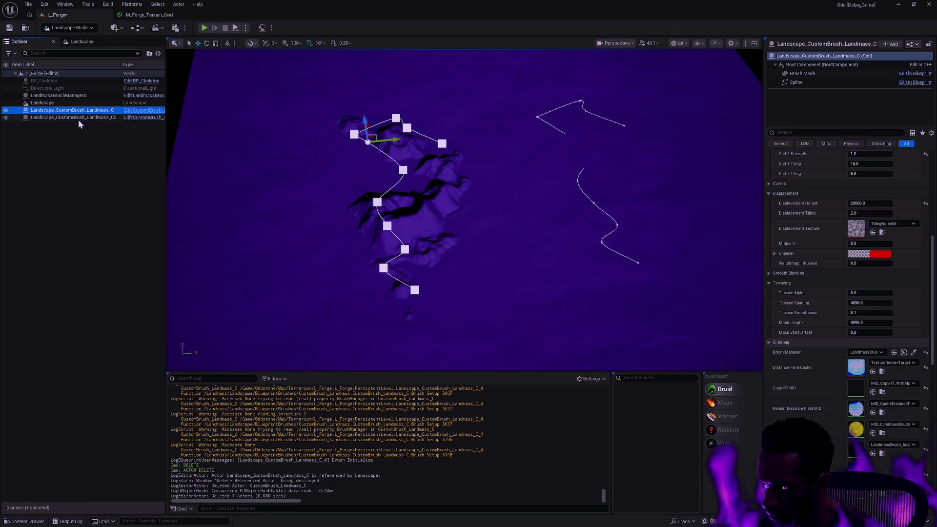
pyautogui.scroll(-8, 849, 283)
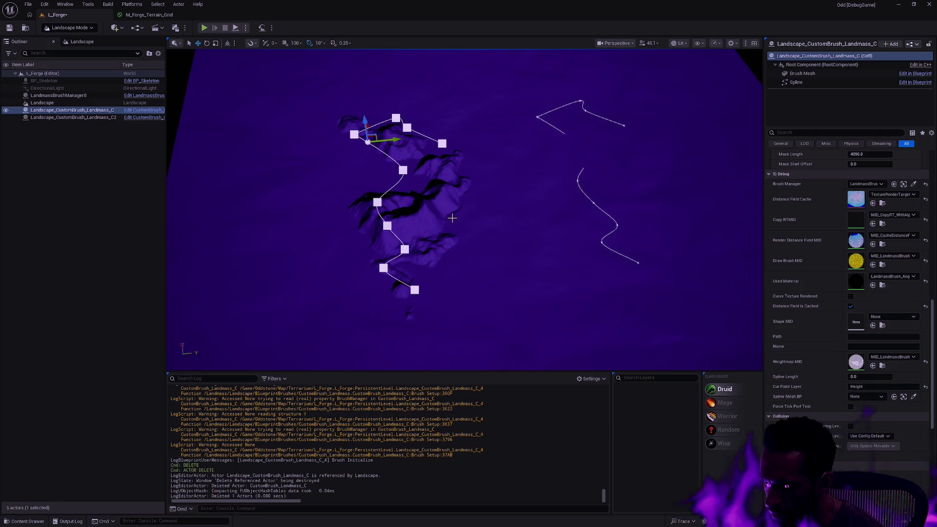
pyautogui.click(75, 117)
pyautogui.press('Up')
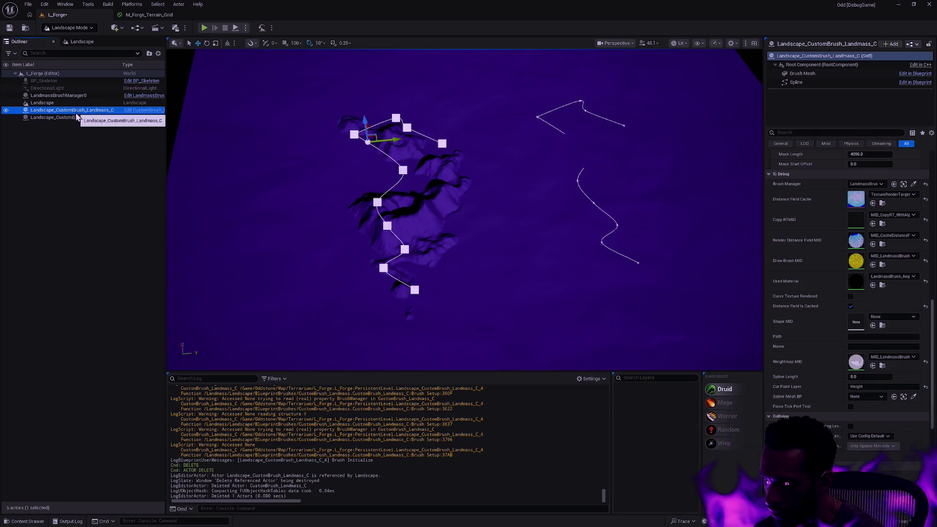
pyautogui.click(76, 117)
# Step: Reselect Landscape_CustomBrush_Landmass_C2 in the Outliner to show the right-hand spline points
pyautogui.press('Up')
pyautogui.click(74, 118)
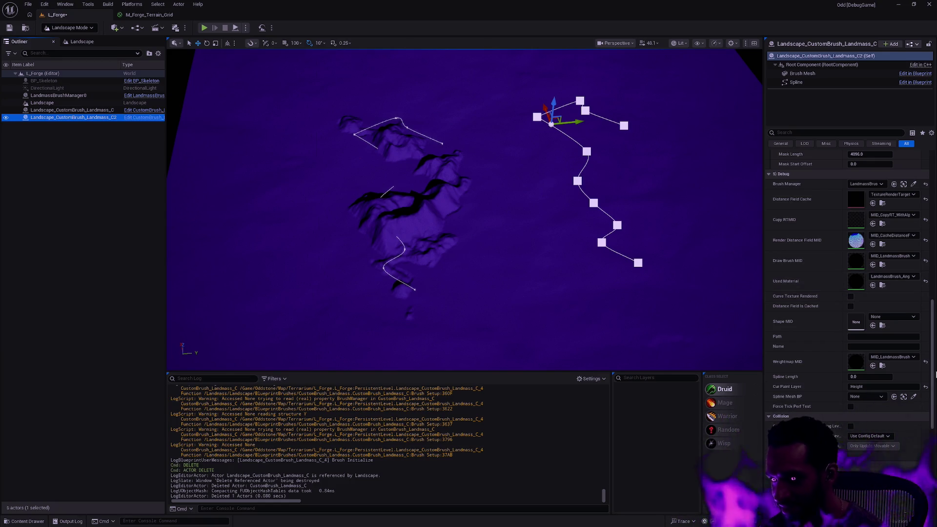
pyautogui.scroll(-4, 889, 277)
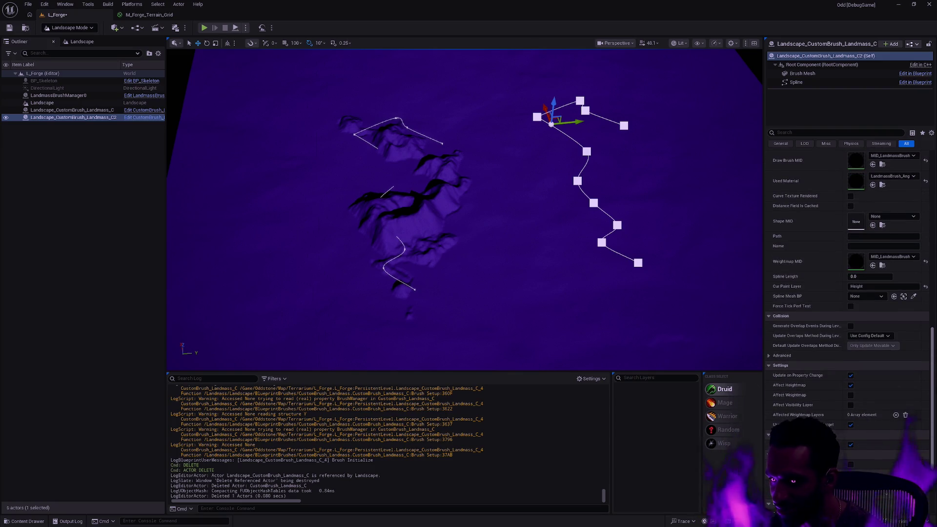
pyautogui.scroll(-5, 888, 276)
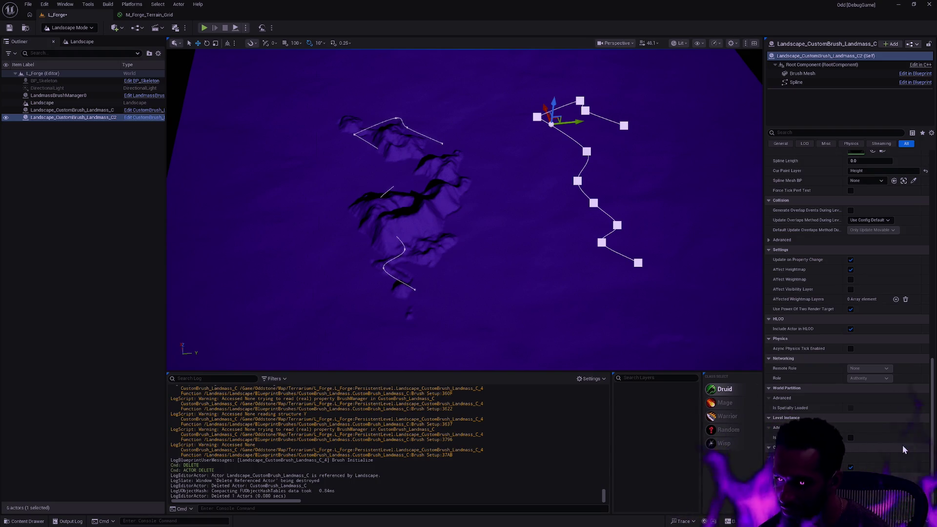
pyautogui.scroll(4, 906, 445)
pyautogui.scroll(15, 905, 441)
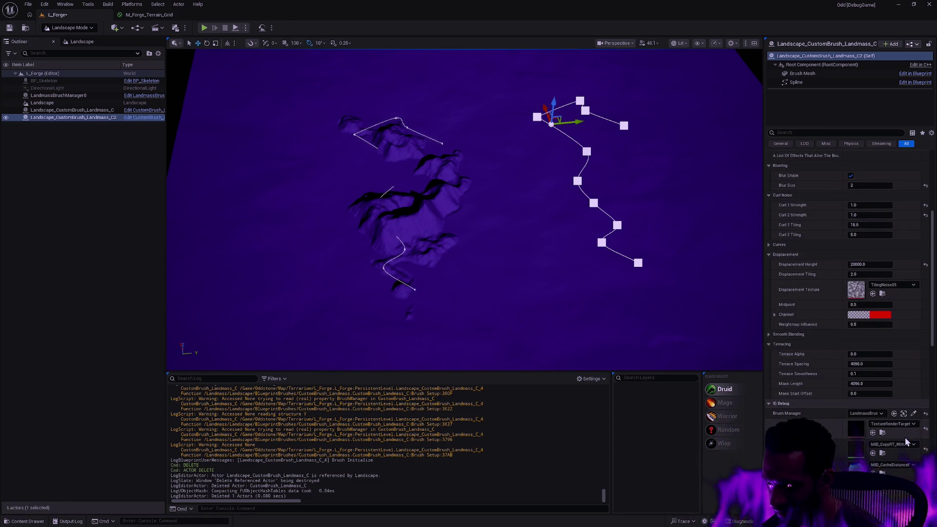
pyautogui.scroll(2, 877, 361)
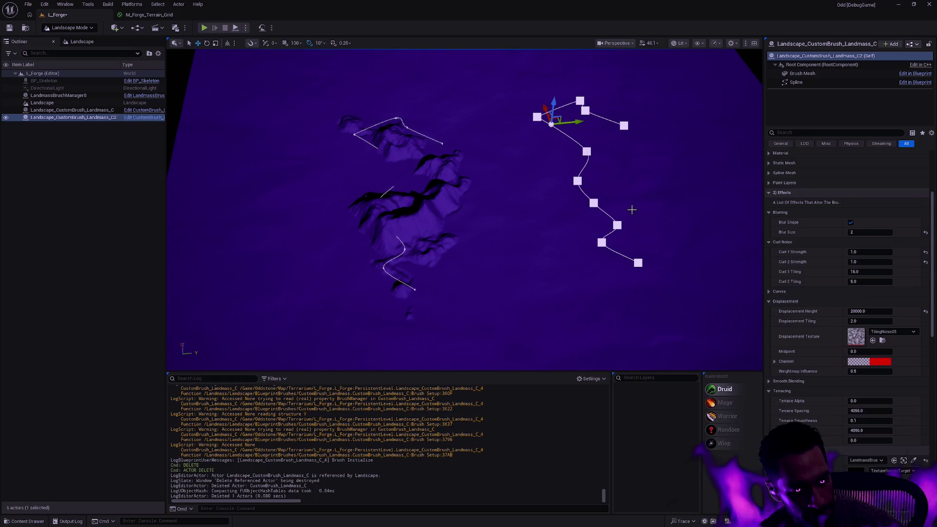
# Step: Clear the selection, compare both brushes, and end with Landscape_CustomBrush_Landmass_C2 selected
pyautogui.click(147, 155)
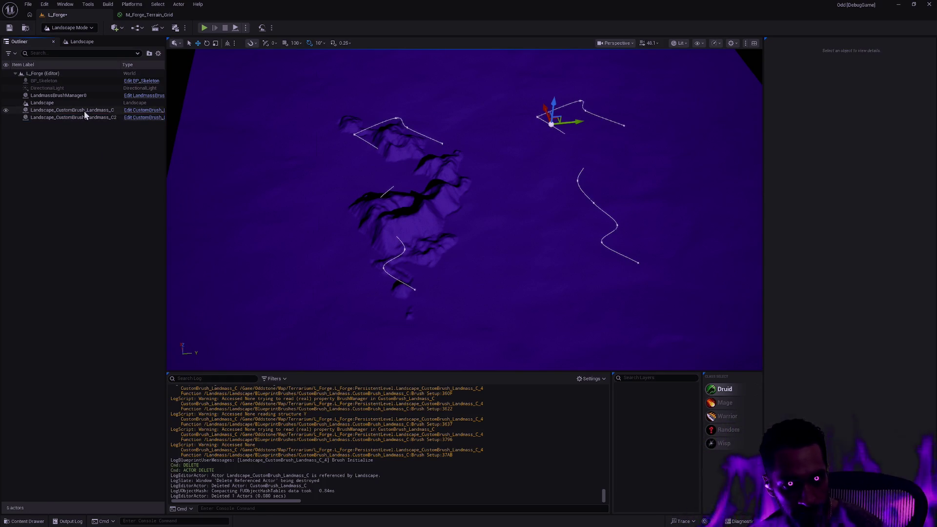
pyautogui.click(93, 117)
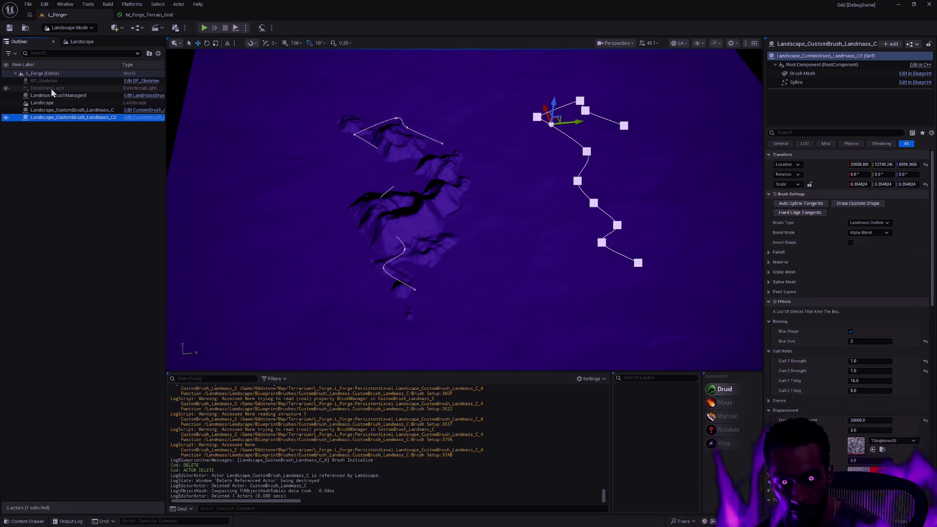
pyautogui.click(71, 110)
pyautogui.click(71, 117)
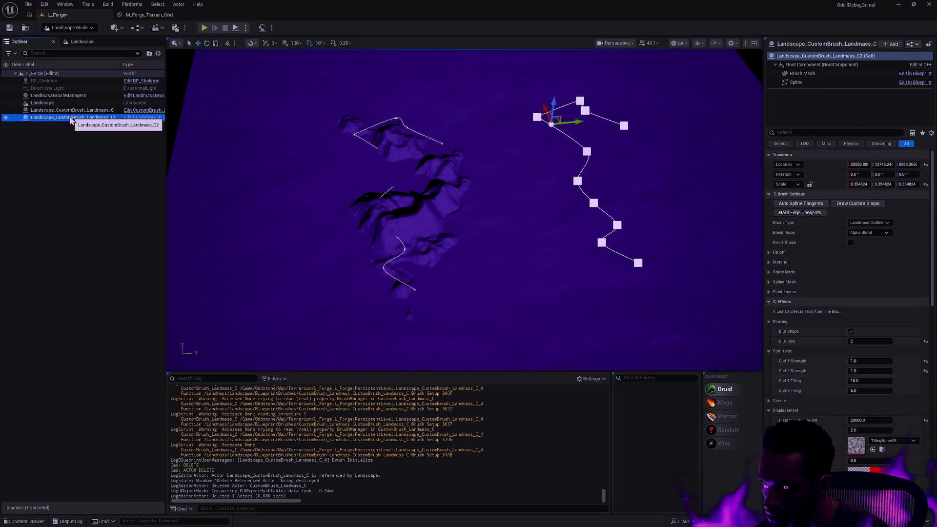
pyautogui.click(70, 110)
pyautogui.click(71, 119)
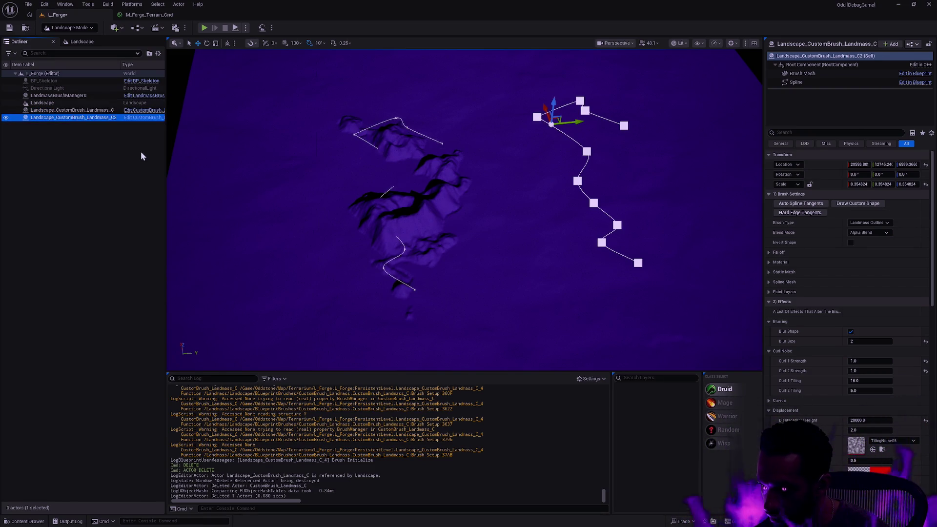
pyautogui.scroll(-5, 557, 155)
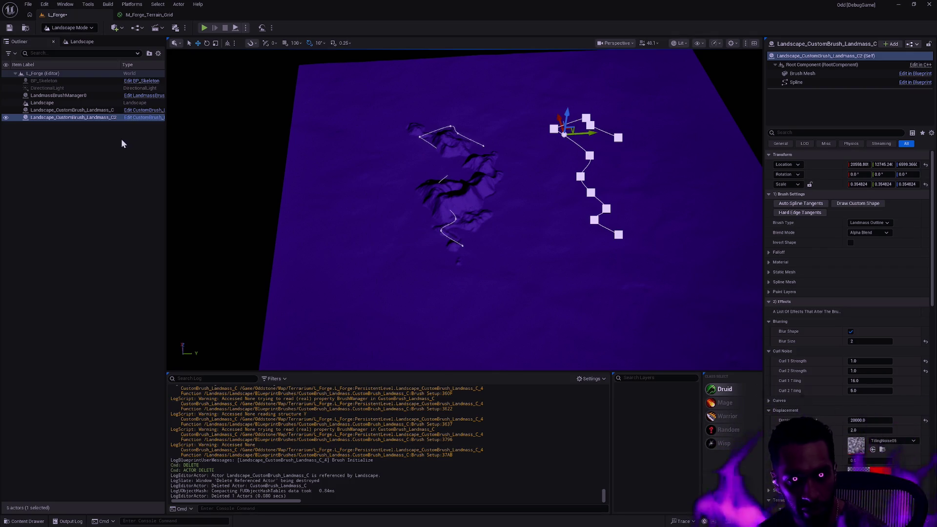
# Step: Delete the second brush, then Alt-drag the remaining spline's end to extend and reshape it
pyautogui.press('Delete')
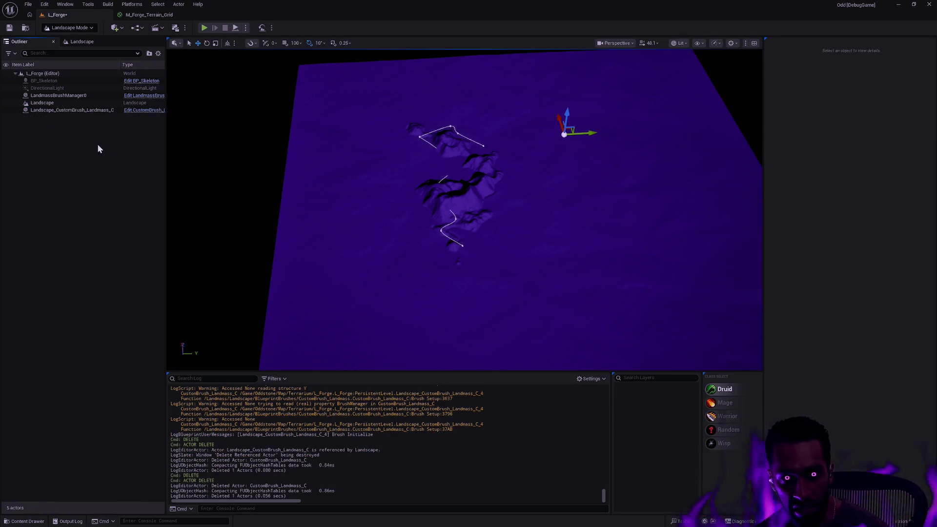
pyautogui.click(98, 109)
pyautogui.click(462, 245)
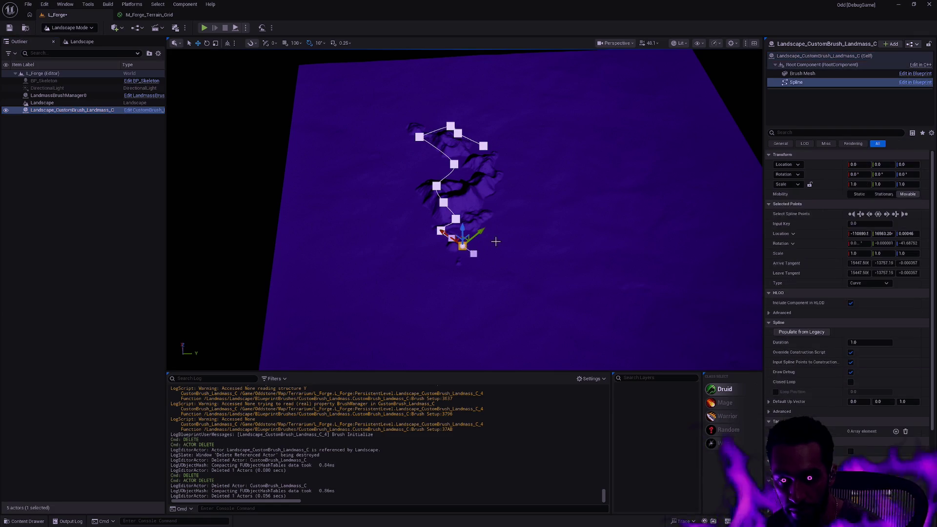
pyautogui.click(463, 247)
pyautogui.click(464, 237)
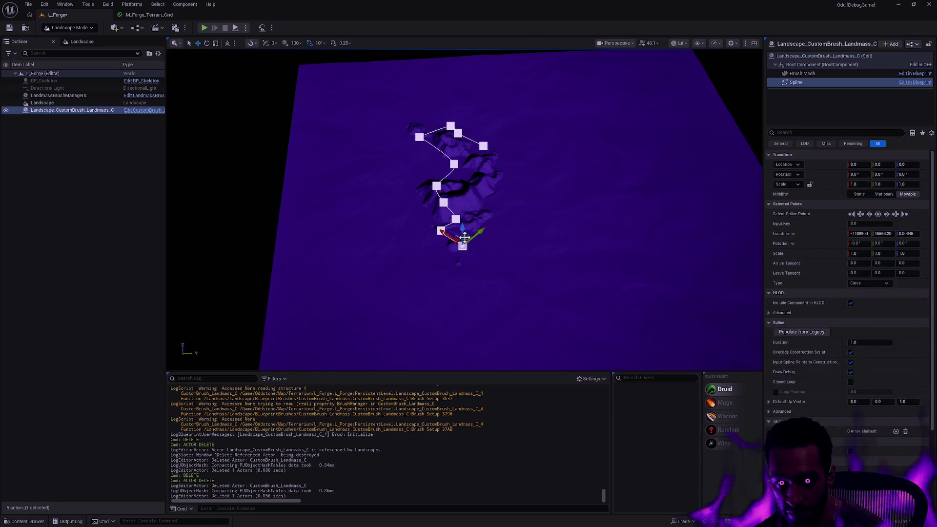
pyautogui.moveTo(445, 233)
pyautogui.mouseDown()
pyautogui.moveTo(506, 249)
pyautogui.moveTo(465, 279)
pyautogui.moveTo(463, 267)
pyautogui.mouseUp()
pyautogui.moveTo(436, 334)
pyautogui.mouseDown()
pyautogui.moveTo(462, 315)
pyautogui.moveTo(486, 321)
pyautogui.moveTo(502, 297)
pyautogui.moveTo(412, 289)
pyautogui.moveTo(485, 251)
pyautogui.moveTo(418, 272)
pyautogui.moveTo(408, 243)
pyautogui.moveTo(500, 246)
pyautogui.moveTo(435, 266)
pyautogui.mouseUp()
pyautogui.moveTo(486, 291)
pyautogui.mouseDown()
pyautogui.moveTo(446, 271)
pyautogui.moveTo(414, 272)
pyautogui.moveTo(431, 192)
pyautogui.moveTo(563, 215)
pyautogui.moveTo(649, 157)
pyautogui.moveTo(684, 247)
pyautogui.moveTo(702, 263)
pyautogui.moveTo(620, 267)
pyautogui.moveTo(718, 262)
pyautogui.mouseUp()
pyautogui.click(724, 262)
# Step: Reselect the brush and drag a new branch point out from the spline's end
pyautogui.click(464, 208)
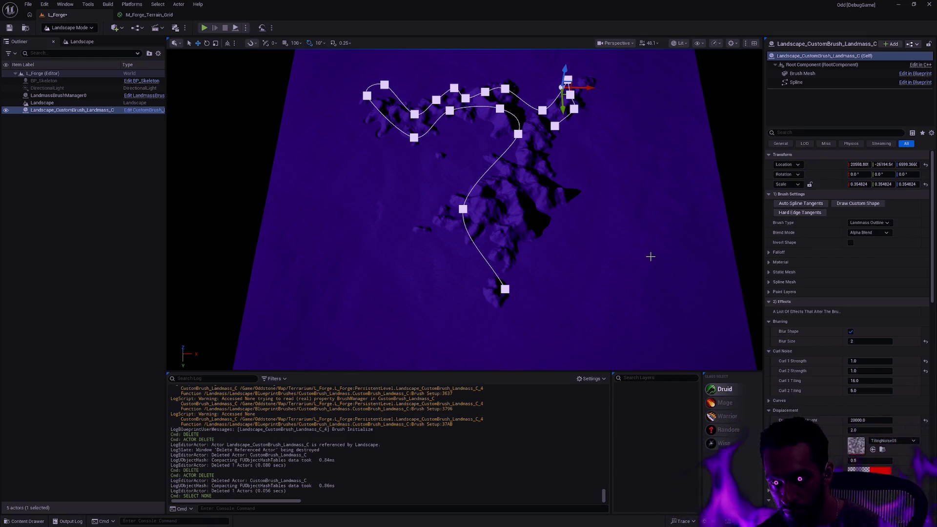
pyautogui.moveTo(611, 251)
pyautogui.mouseDown()
pyautogui.moveTo(571, 253)
pyautogui.moveTo(603, 253)
pyautogui.mouseUp()
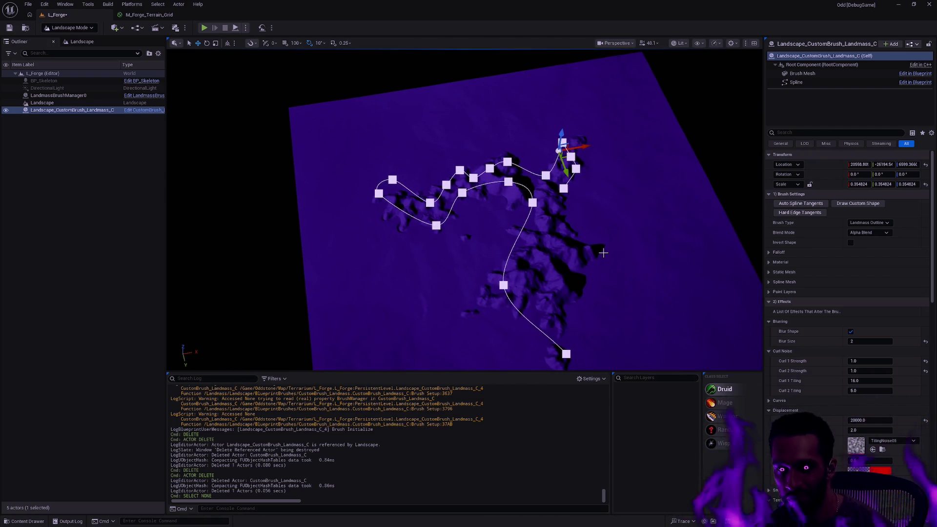
pyautogui.click(566, 355)
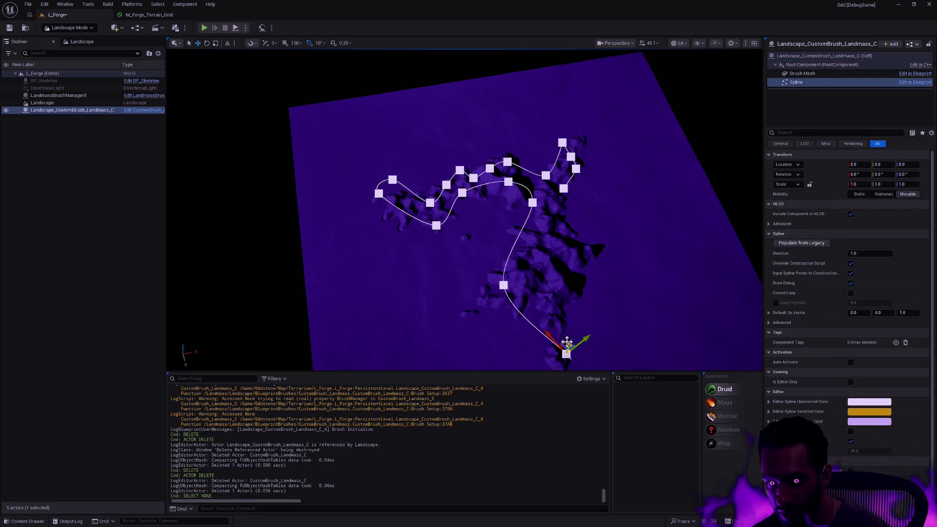
pyautogui.moveTo(569, 336)
pyautogui.mouseDown()
pyautogui.moveTo(549, 252)
pyautogui.moveTo(536, 235)
pyautogui.moveTo(538, 210)
pyautogui.moveTo(535, 222)
pyautogui.moveTo(617, 179)
pyautogui.mouseUp()
# Step: Deselect the brush and orbit low to view the ridge against the horizon
pyautogui.click(651, 229)
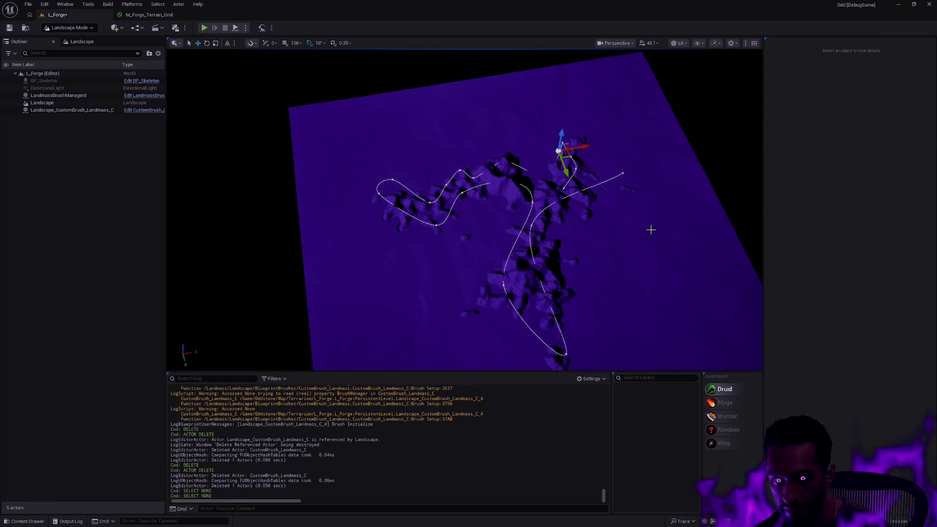
pyautogui.moveTo(634, 253)
pyautogui.mouseDown()
pyautogui.moveTo(605, 264)
pyautogui.moveTo(600, 234)
pyautogui.mouseUp()
pyautogui.moveTo(223, 166); pyautogui.dragTo(222, 166)
# Step: Visit Landscape mode's Sculpt tools, then return to Selection Mode with the Landmass brush selected
pyautogui.hotkey('shift', '2')
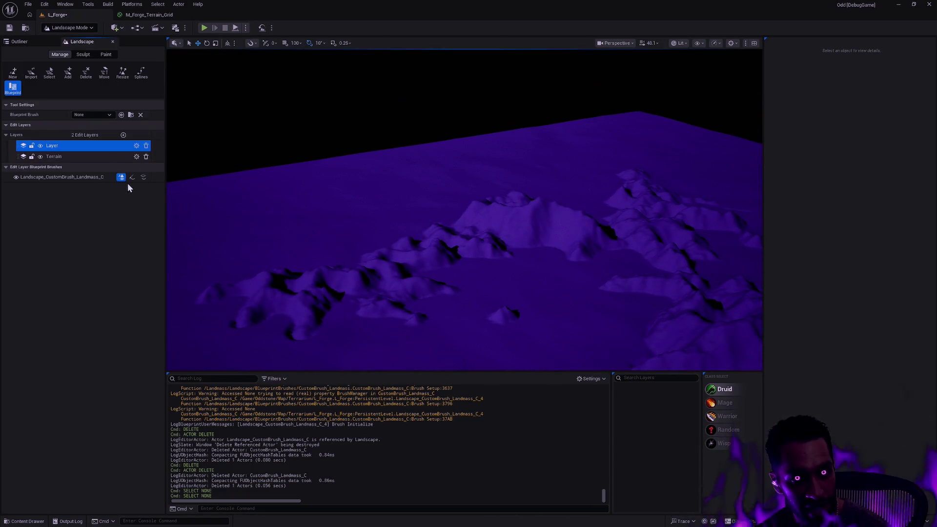
pyautogui.click(84, 54)
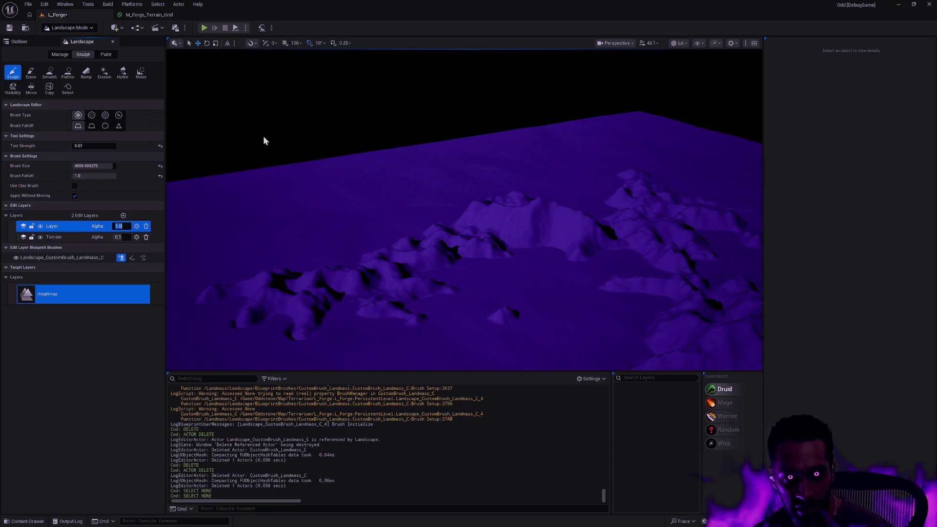
pyautogui.hotkey('shift', '1')
pyautogui.click(79, 110)
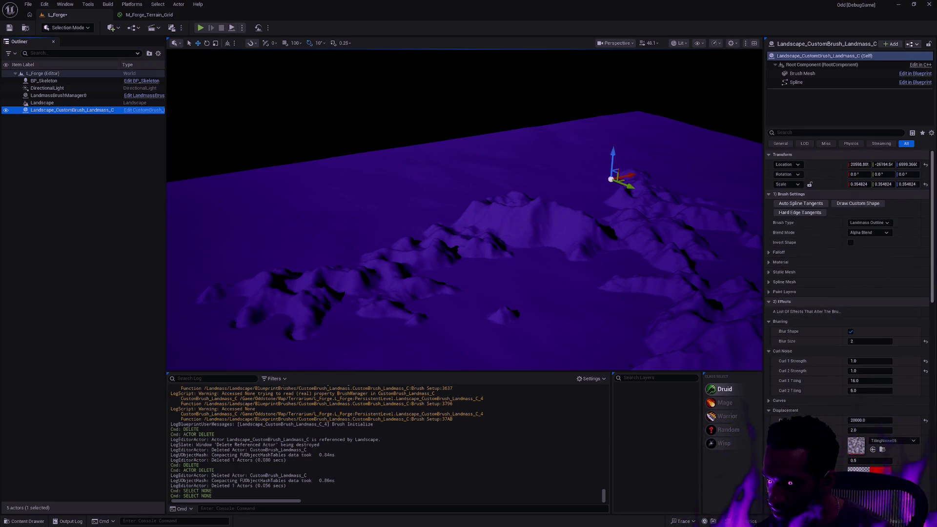
# Step: Scroll the brush's Details and expand Falloff, showing Angle falloff at 45.0
pyautogui.scroll(-3, 935, 267)
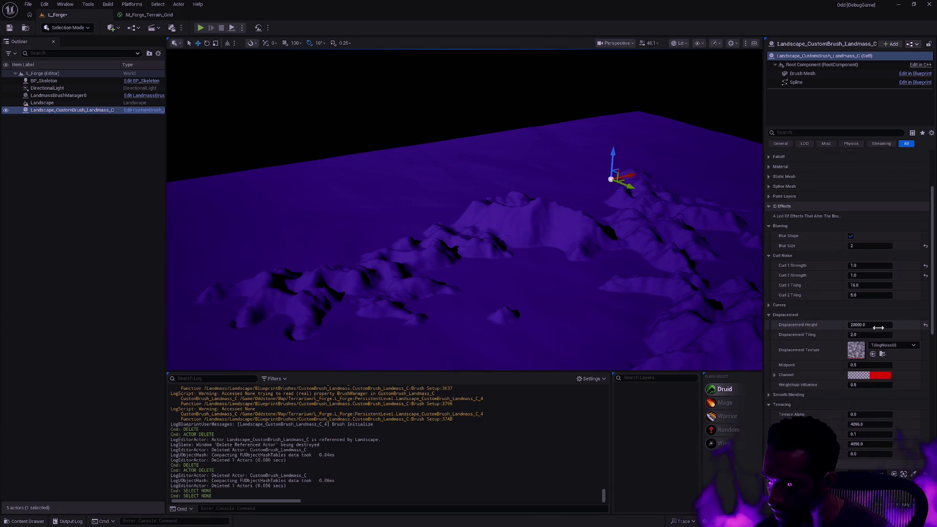
pyautogui.scroll(-2, 931, 340)
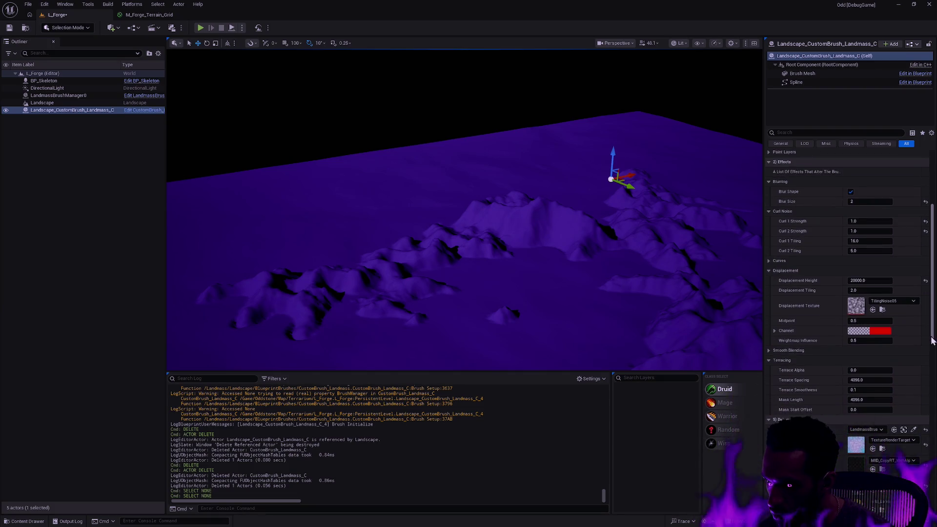
pyautogui.scroll(-4, 931, 340)
pyautogui.scroll(8, 924, 395)
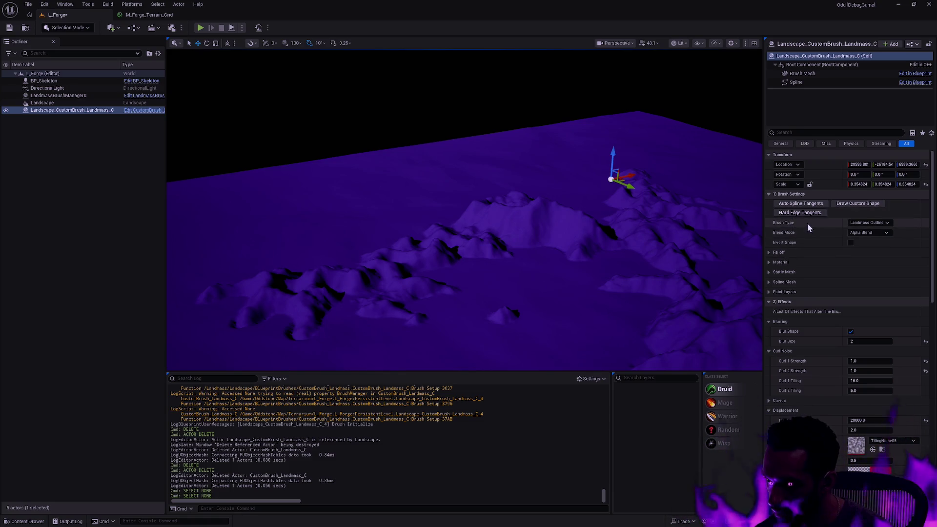
pyautogui.click(769, 253)
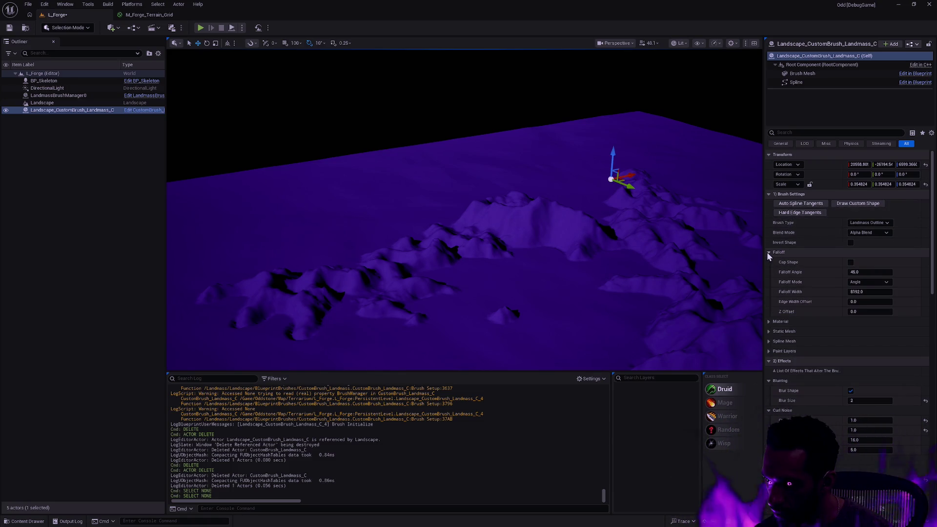
# Step: Collapse Falloff, briefly expand Material, and expand the Spline Mesh category
pyautogui.click(768, 252)
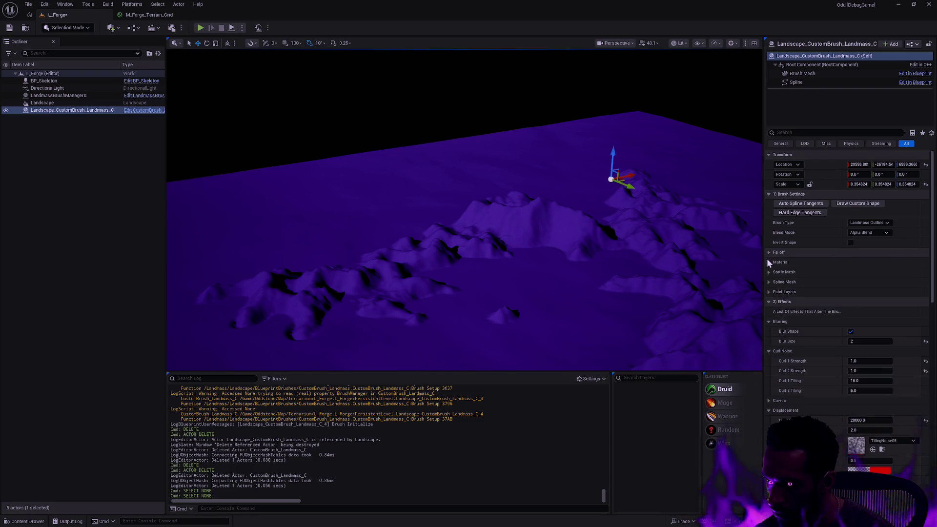
pyautogui.click(766, 262)
pyautogui.click(769, 262)
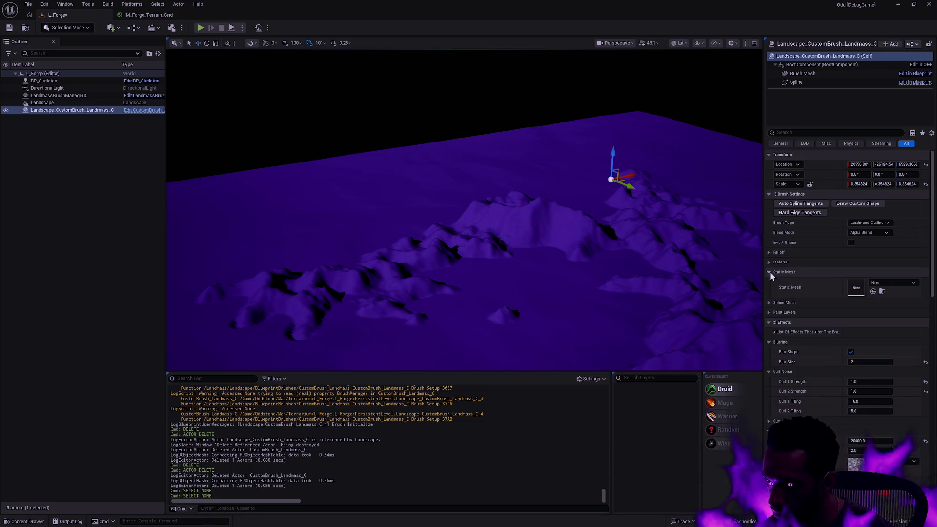
pyautogui.click(769, 282)
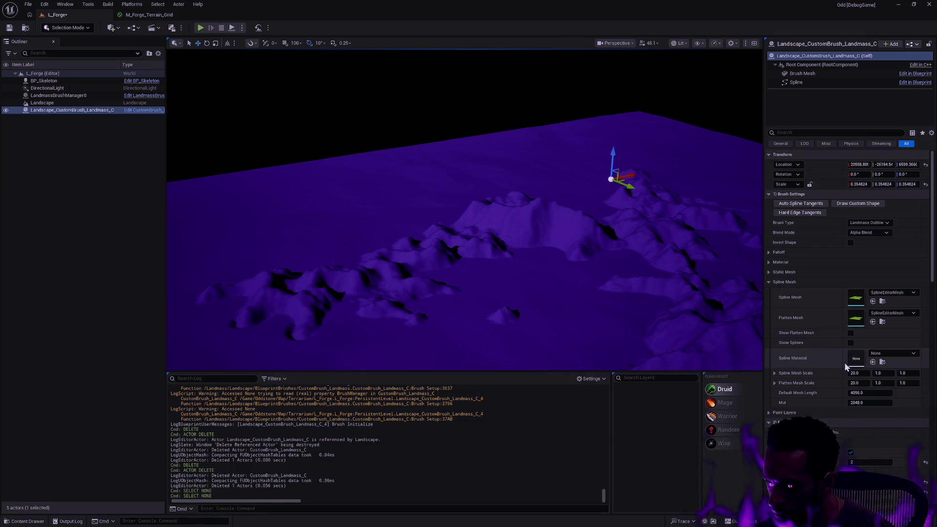
# Step: Try 10 for Spline Mesh Scale X and Y, then restore X to 20.0
pyautogui.click(867, 372)
pyautogui.write('10')
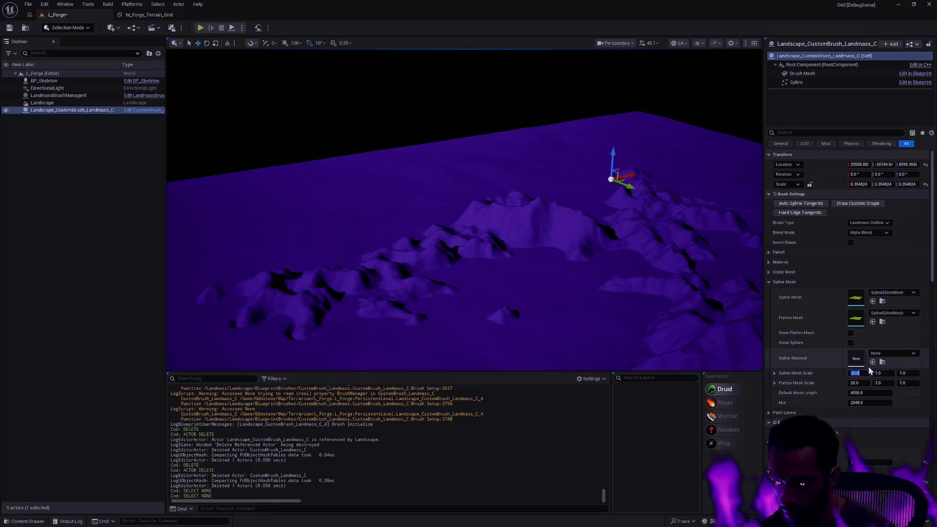
pyautogui.press('Tab')
pyautogui.write('10')
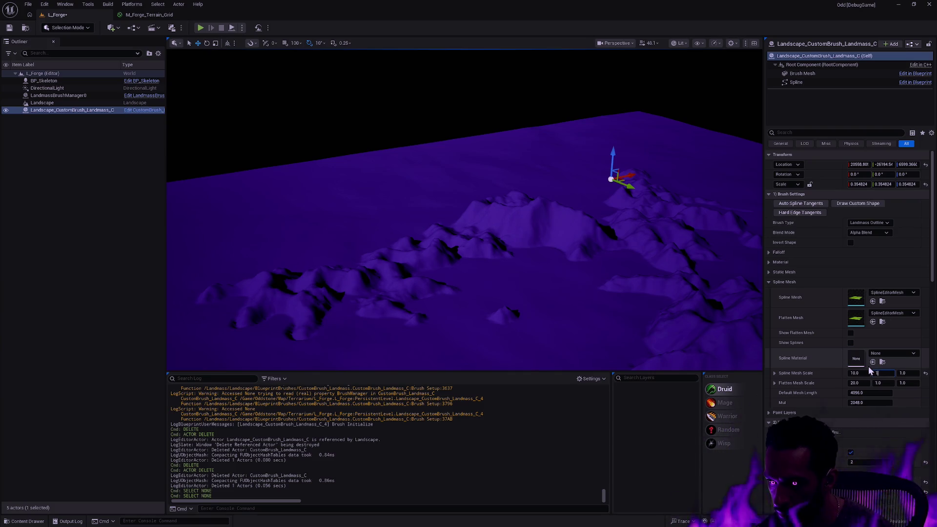
pyautogui.press('Tab')
pyautogui.press('Tab')
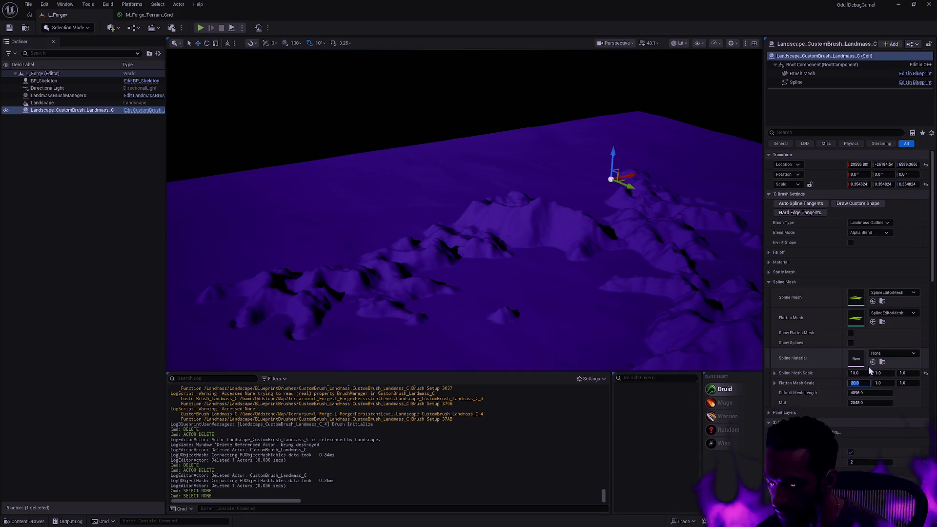
pyautogui.hotkey('shift', 'Tab')
pyautogui.hotkey('shift', 'Tab')
pyautogui.hotkey('shift', 'Tab')
pyautogui.write('20.0')
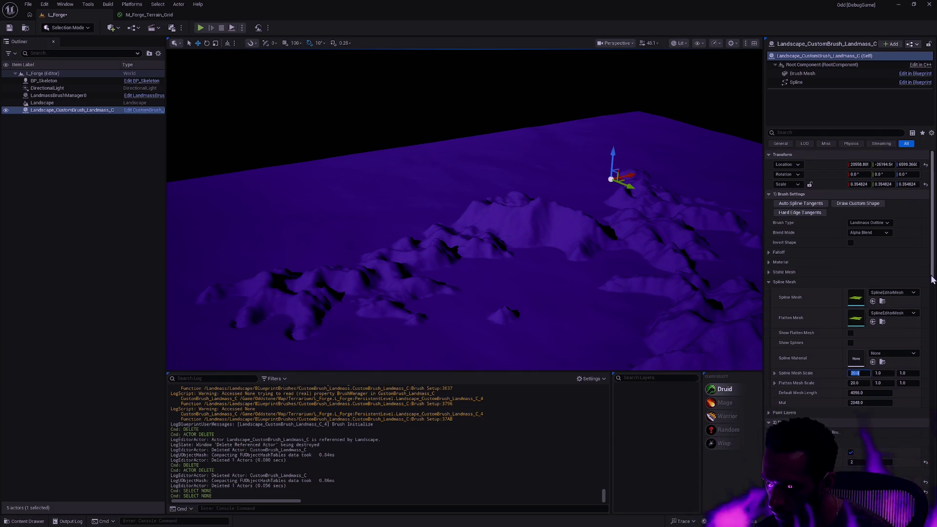
# Step: Scroll through the brush settings and select the Spline component to show its properties
pyautogui.scroll(-4, 929, 312)
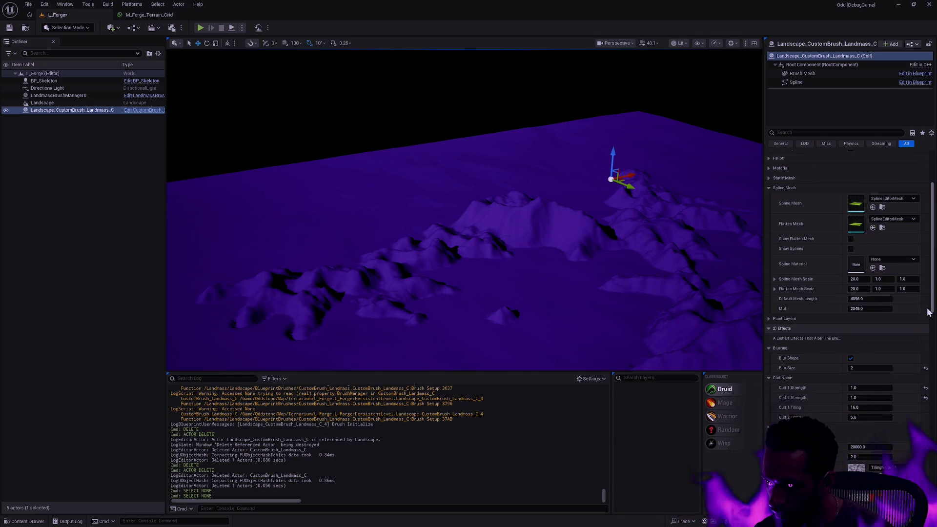
pyautogui.scroll(-4, 929, 312)
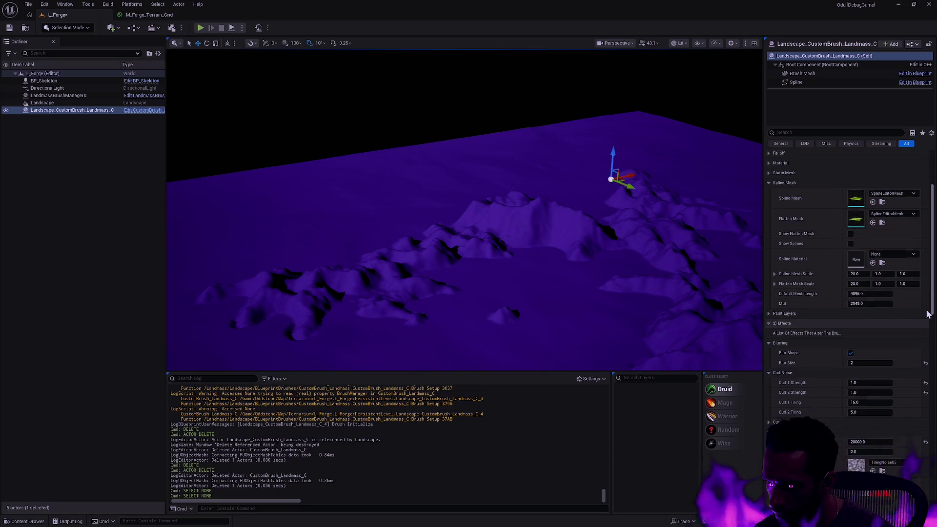
pyautogui.scroll(-3, 925, 337)
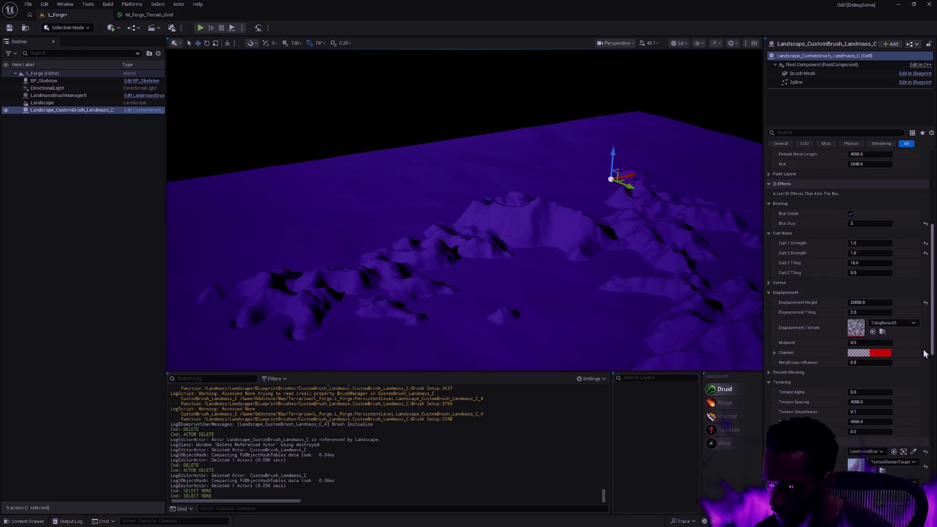
pyautogui.scroll(-3, 925, 354)
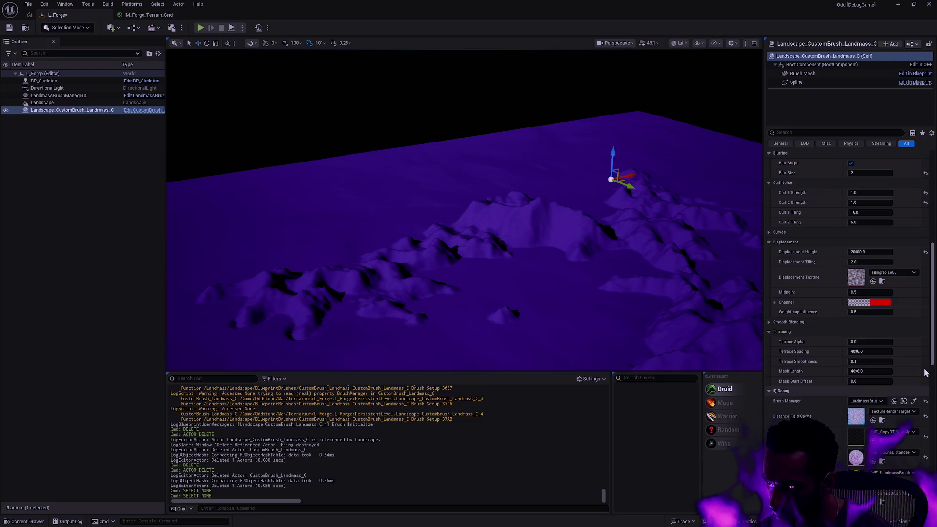
pyautogui.scroll(-8, 926, 400)
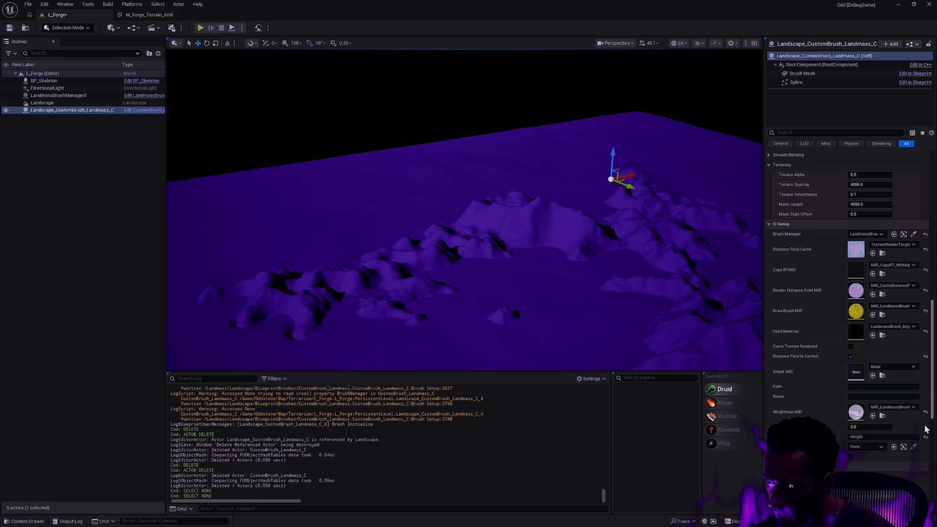
pyautogui.scroll(-10, 925, 429)
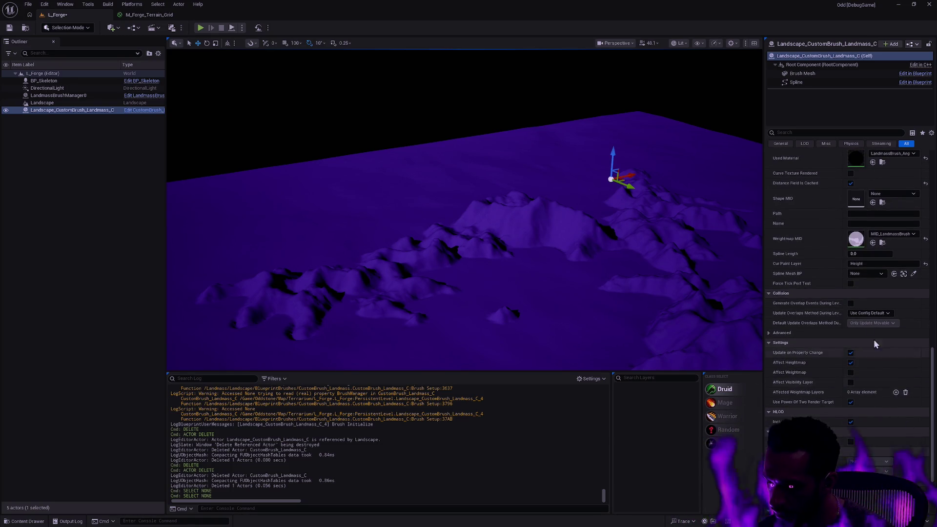
pyautogui.click(800, 82)
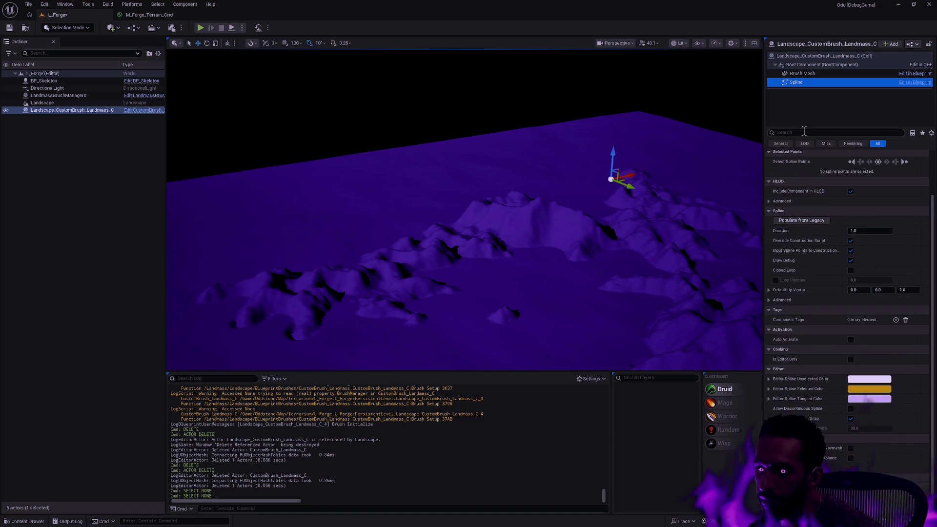
# Step: Inspect the mesh component, then reselect the brush actor and drag it down to about Z -20731
pyautogui.click(803, 74)
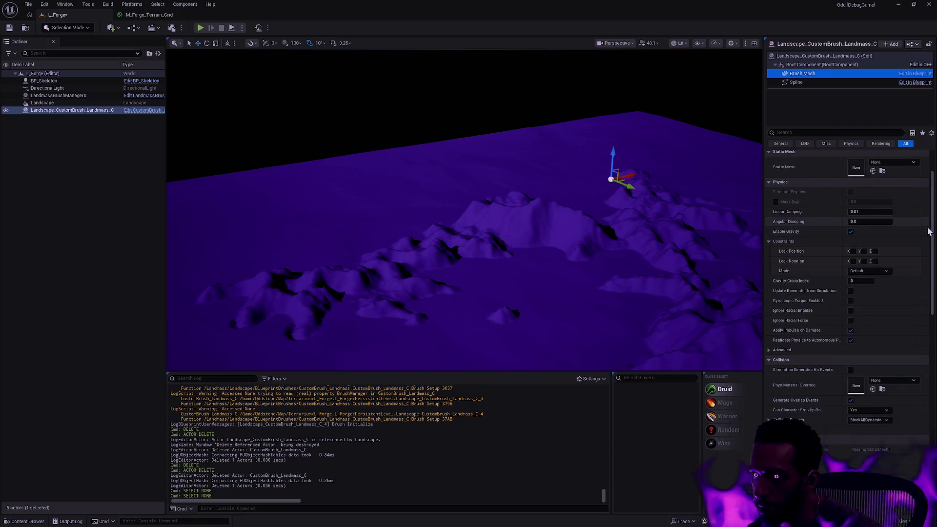
pyautogui.moveTo(932, 229)
pyautogui.mouseDown()
pyautogui.moveTo(932, 419)
pyautogui.moveTo(932, 161)
pyautogui.mouseUp()
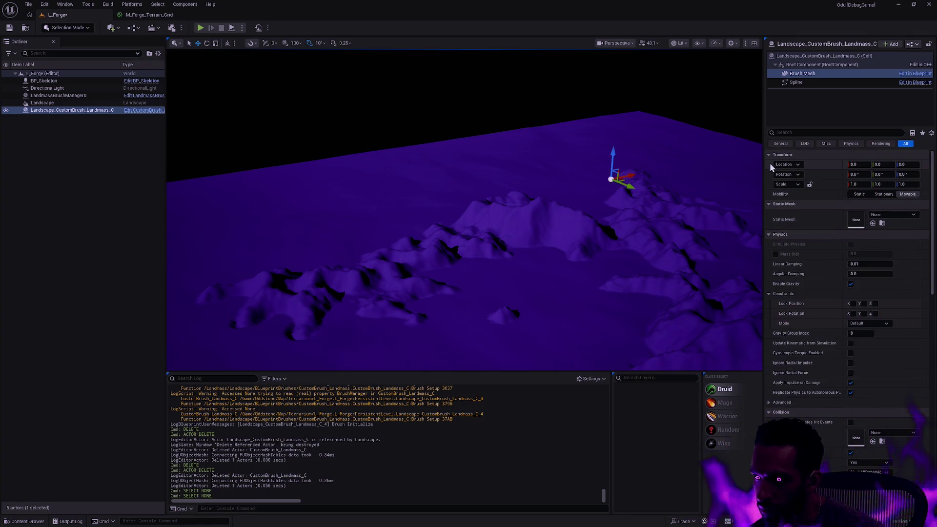
pyautogui.click(803, 73)
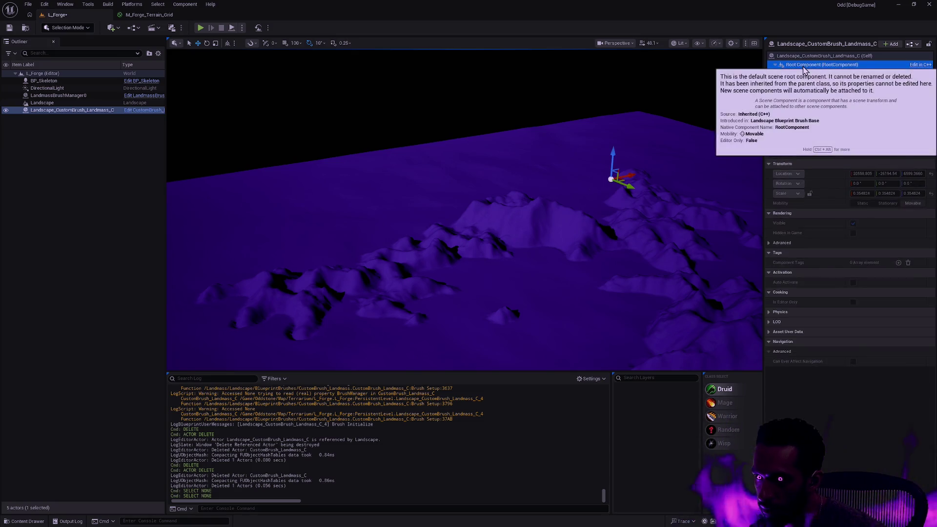
pyautogui.click(72, 110)
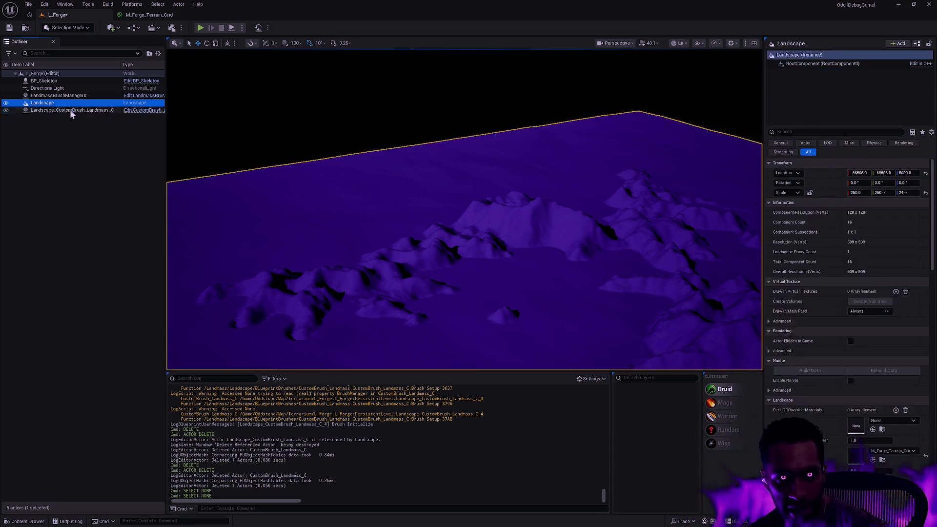
pyautogui.moveTo(611, 153)
pyautogui.mouseDown()
pyautogui.moveTo(608, 239)
pyautogui.moveTo(613, 282)
pyautogui.moveTo(630, 308)
pyautogui.mouseUp()
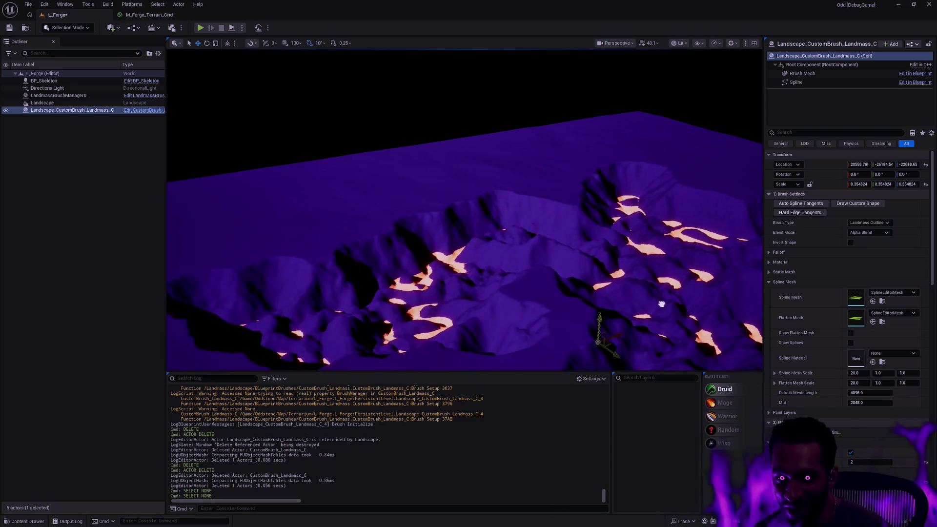
# Step: Frame the brush, try raising it slightly, then undo the moves to flatten the terrain
pyautogui.press('f')
pyautogui.scroll(-5, 465, 210)
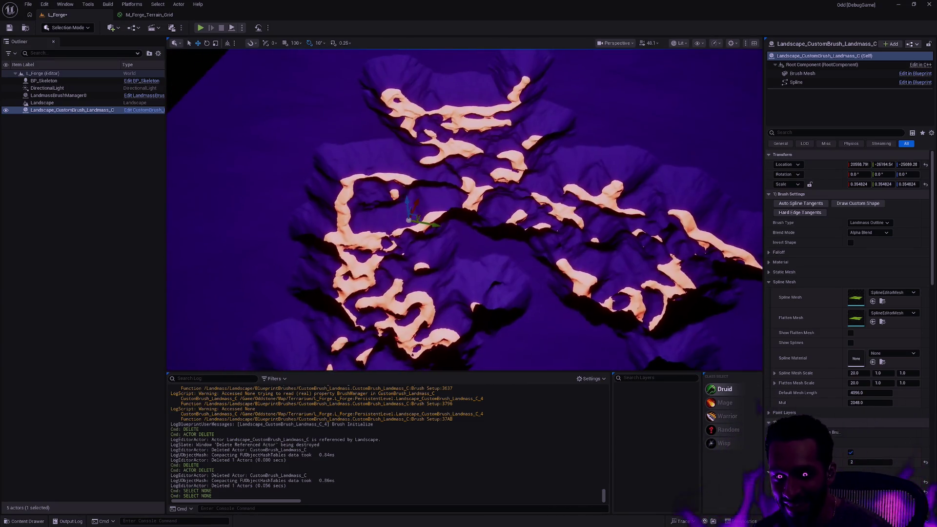
pyautogui.scroll(-5, 472, 210)
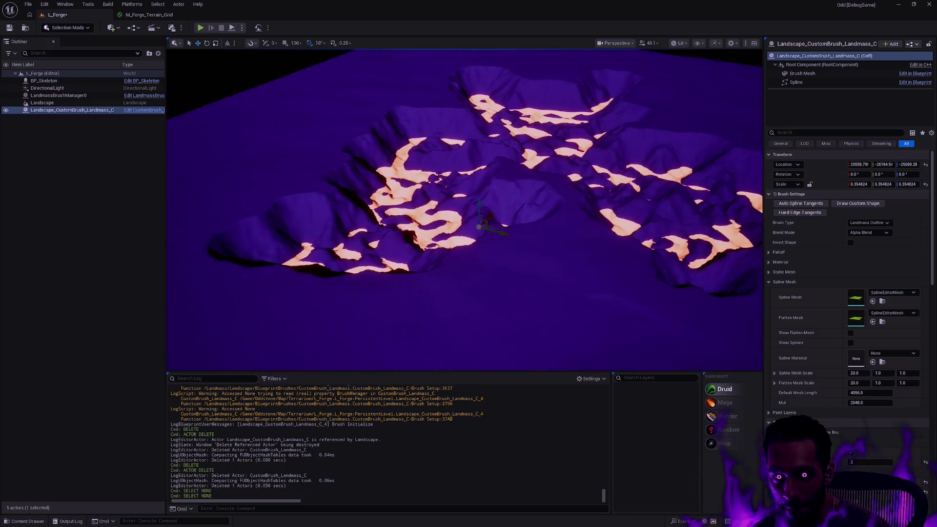
pyautogui.moveTo(477, 217)
pyautogui.mouseDown()
pyautogui.moveTo(518, 180)
pyautogui.moveTo(503, 244)
pyautogui.moveTo(515, 285)
pyautogui.moveTo(521, 249)
pyautogui.moveTo(567, 195)
pyautogui.moveTo(483, 105)
pyautogui.moveTo(489, 174)
pyautogui.mouseUp()
pyautogui.hotkey('ctrl', 'z')
pyautogui.hotkey('ctrl', 'z')
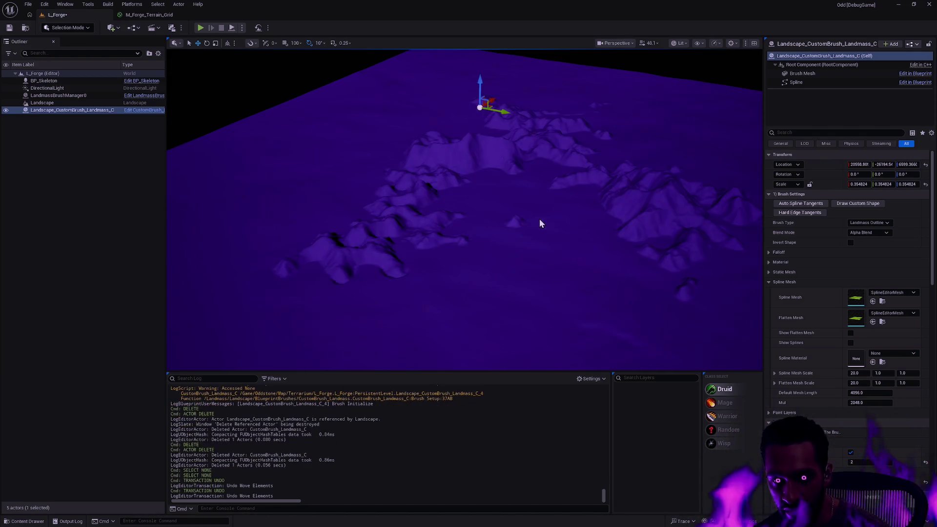
pyautogui.press('f')
pyautogui.moveTo(464, 210)
pyautogui.mouseDown()
pyautogui.moveTo(390, 213)
pyautogui.moveTo(449, 211)
pyautogui.moveTo(458, 238)
pyautogui.moveTo(506, 219)
pyautogui.mouseUp()
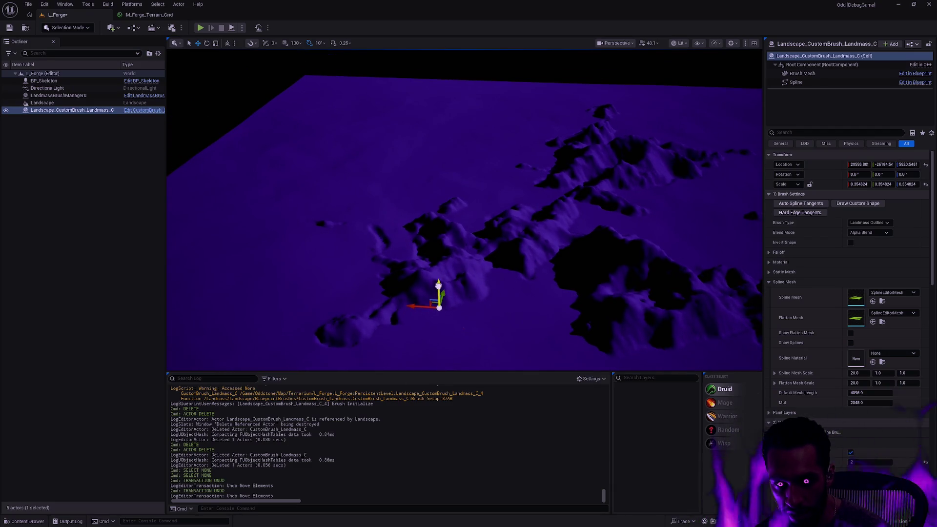
# Step: Drag the brush up to about Z 41360 for a much taller mountain ridge
pyautogui.moveTo(438, 293)
pyautogui.mouseDown()
pyautogui.moveTo(485, 67)
pyautogui.moveTo(579, 247)
pyautogui.moveTo(537, 259)
pyautogui.mouseUp()
pyautogui.scroll(-4, 407, 230)
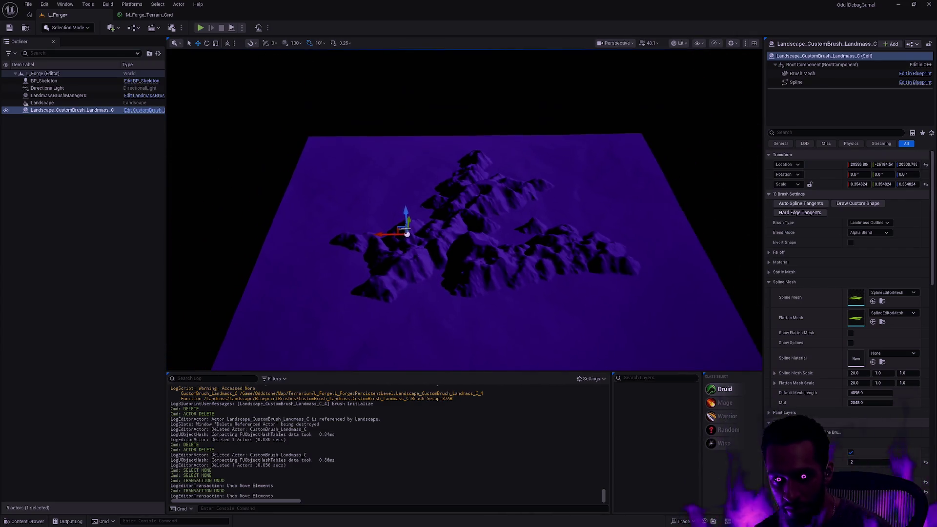
pyautogui.moveTo(405, 211)
pyautogui.mouseDown()
pyautogui.moveTo(405, 134)
pyautogui.moveTo(418, 215)
pyautogui.moveTo(429, 136)
pyautogui.mouseUp()
pyautogui.moveTo(545, 252); pyautogui.dragTo(545, 197)
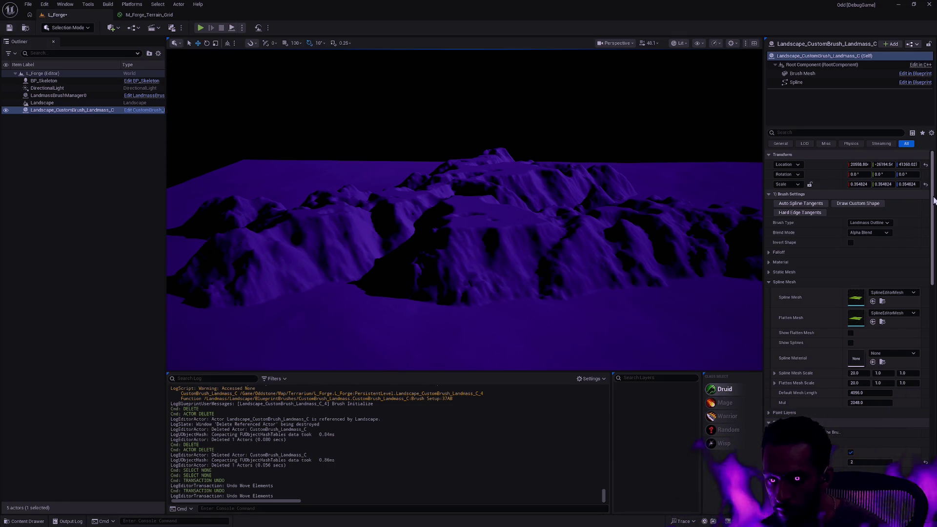
# Step: Set the brush's vertical scale to 1.0, undoing the X/Y changes so they stay 0.354824
pyautogui.click(908, 184)
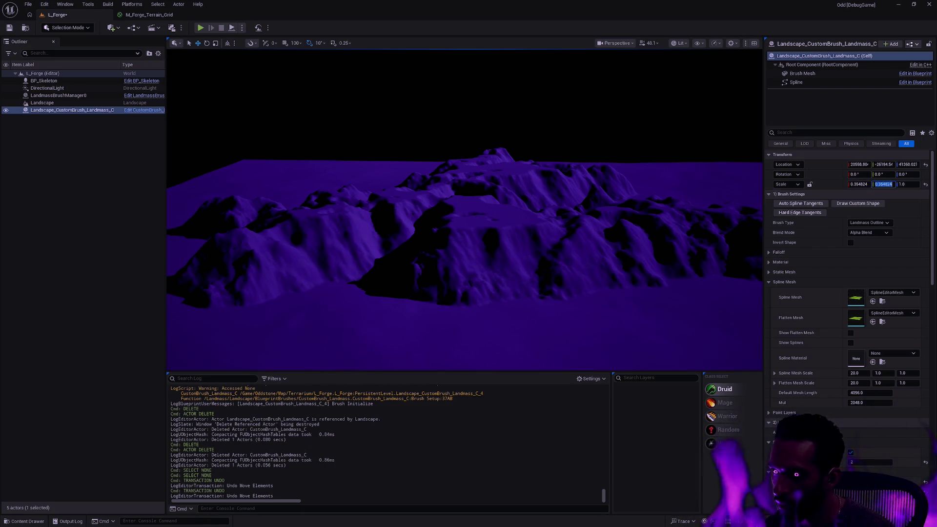
pyautogui.write('1')
pyautogui.hotkey('shift', 'Tab')
pyautogui.write('1')
pyautogui.press('Tab')
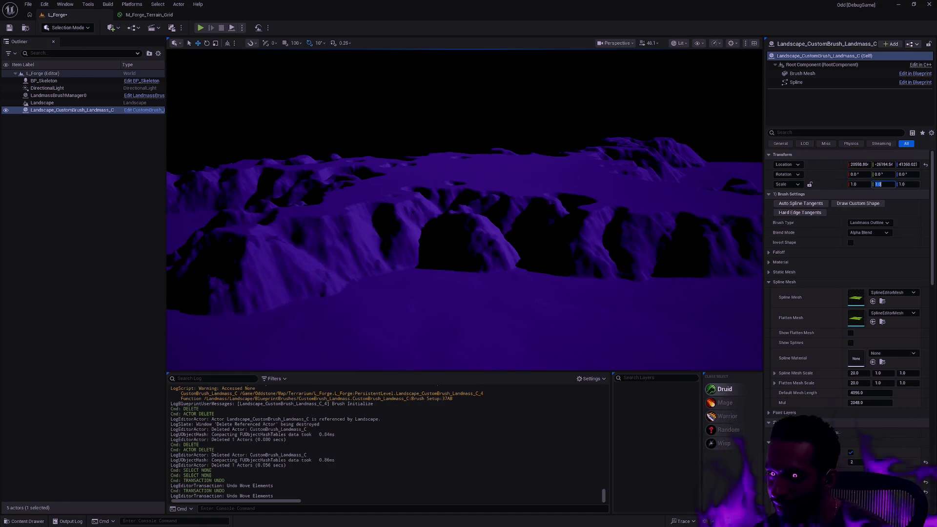
pyautogui.moveTo(704, 244)
pyautogui.mouseDown()
pyautogui.moveTo(693, 215)
pyautogui.moveTo(704, 244)
pyautogui.mouseUp()
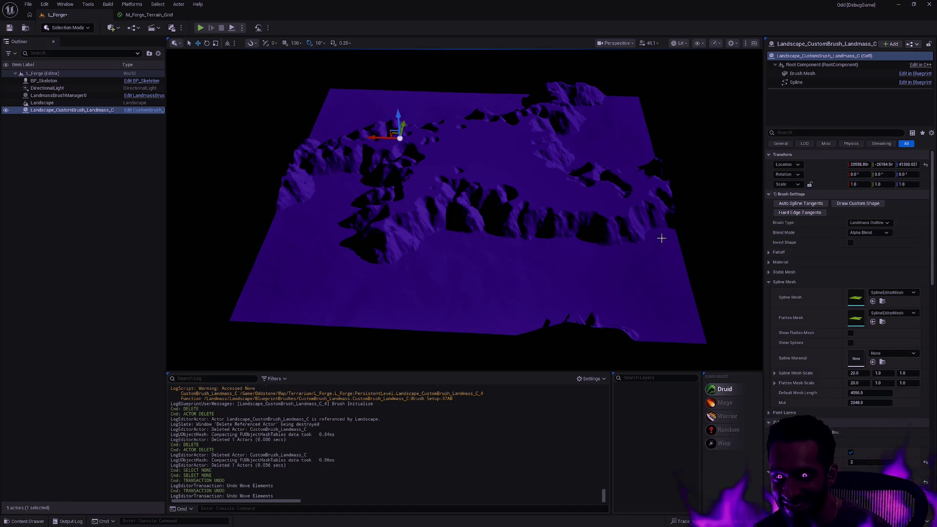
pyautogui.hotkey('ctrl', 'z')
pyautogui.hotkey('ctrl', 'z')
pyautogui.hotkey('ctrl', 'z')
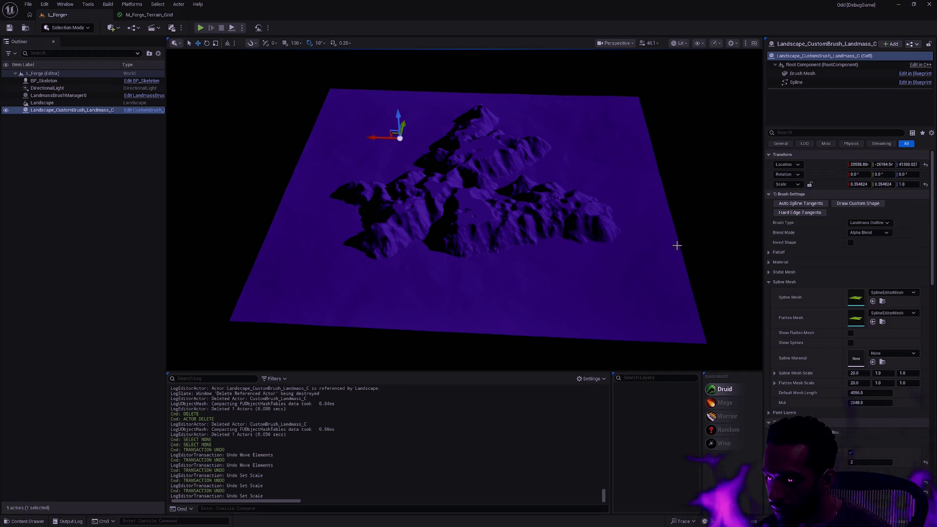
# Step: Check the Brush Type options without changing them, then reselect the Landmass brush actor
pyautogui.click(887, 223)
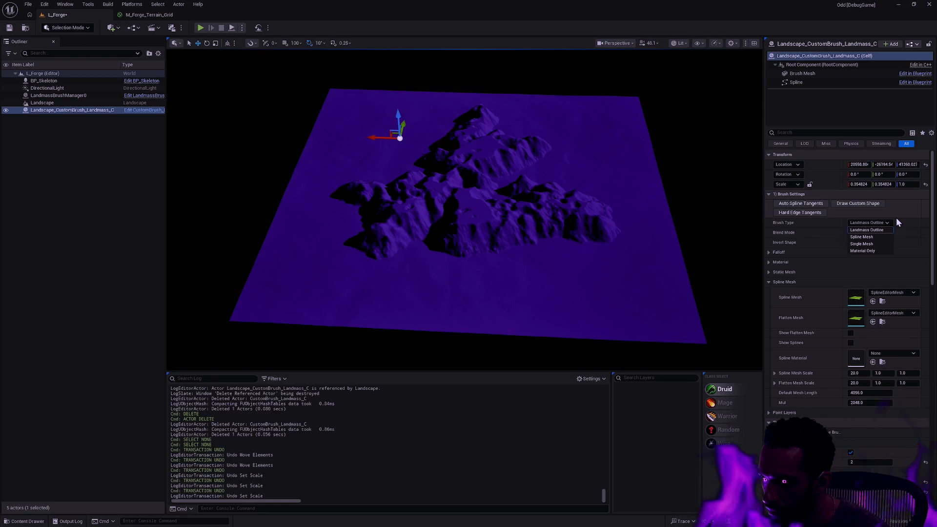
pyautogui.click(889, 218)
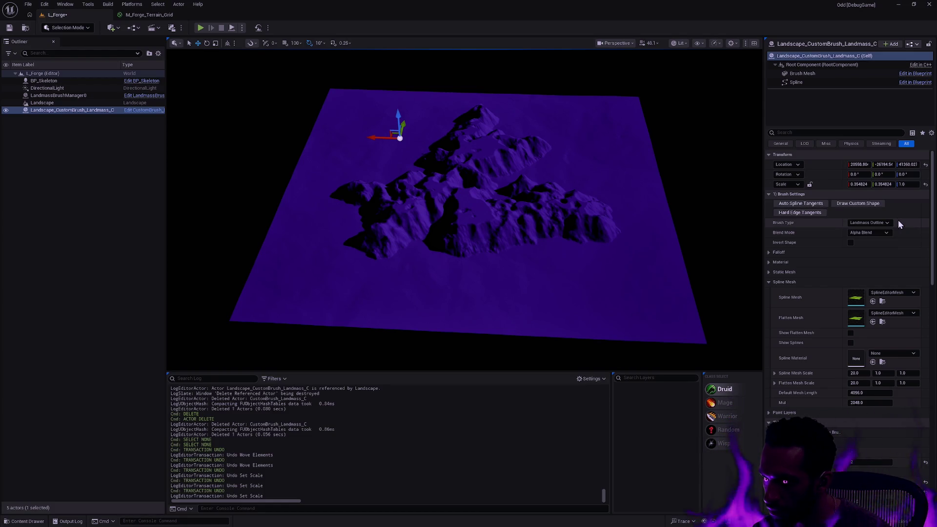
pyautogui.click(629, 281)
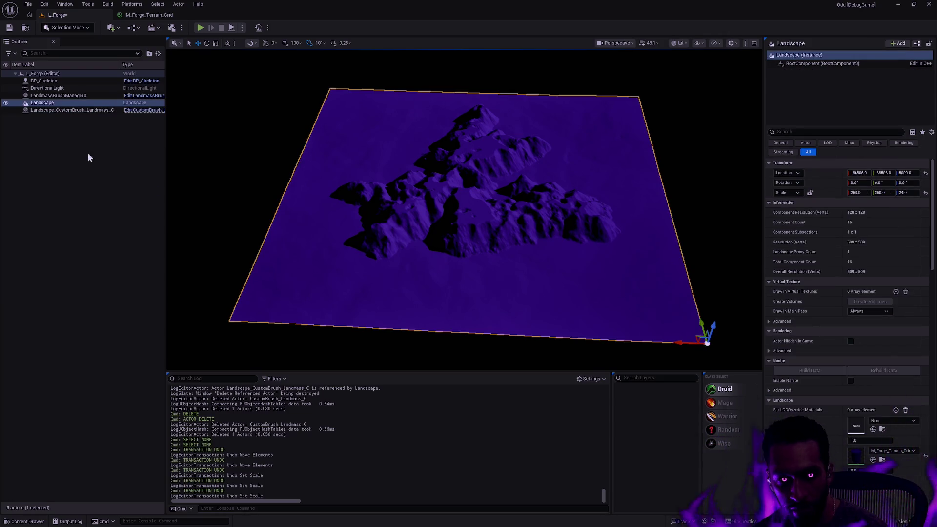
pyautogui.click(65, 112)
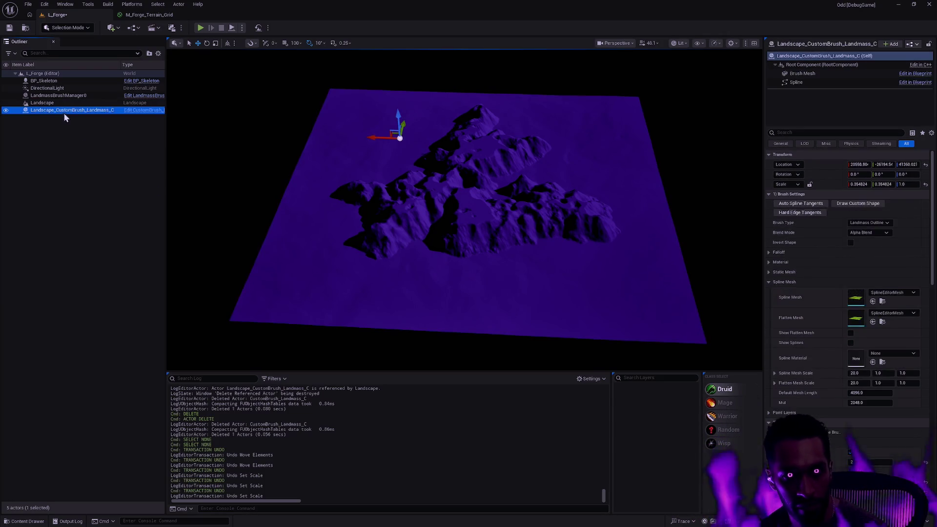
# Step: Turn on Draw Custom Shape to show the spline points and select one control point
pyautogui.click(855, 204)
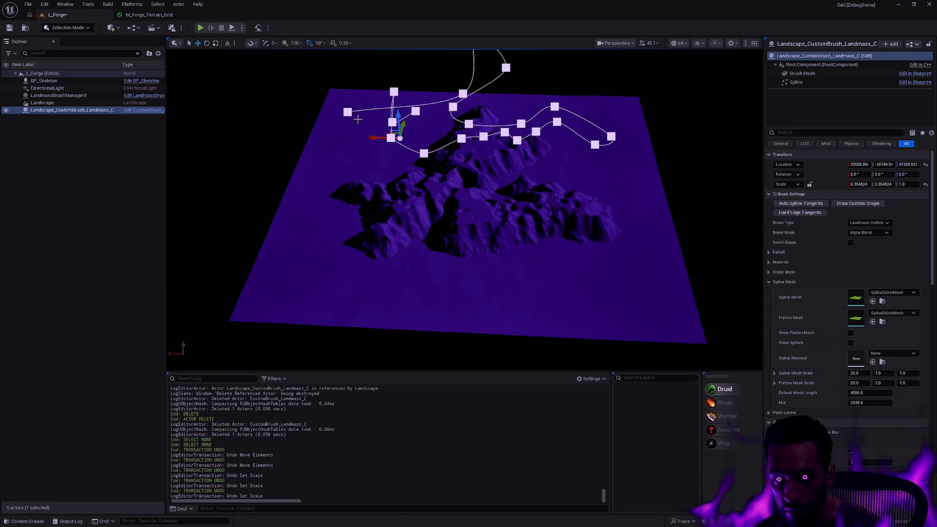
pyautogui.click(337, 110)
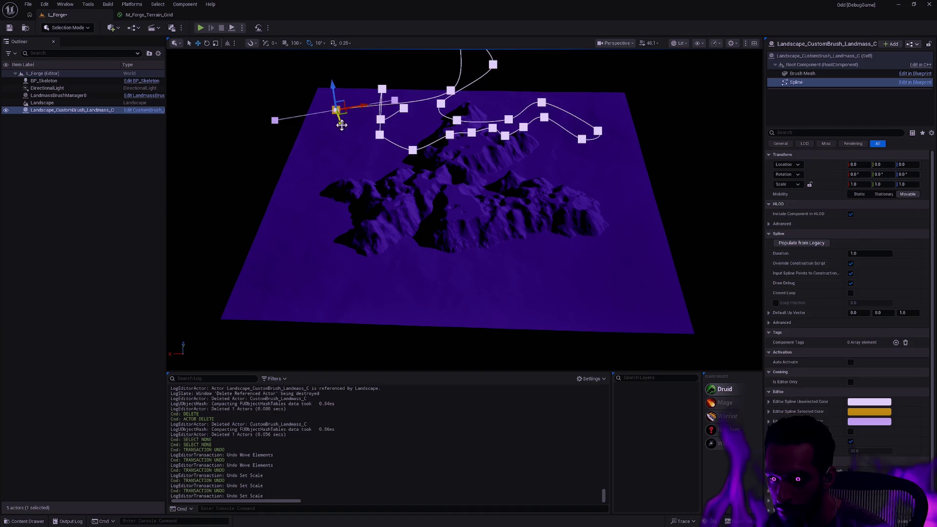
pyautogui.moveTo(341, 125)
pyautogui.mouseDown()
pyautogui.moveTo(273, 129)
pyautogui.moveTo(335, 166)
pyautogui.mouseUp()
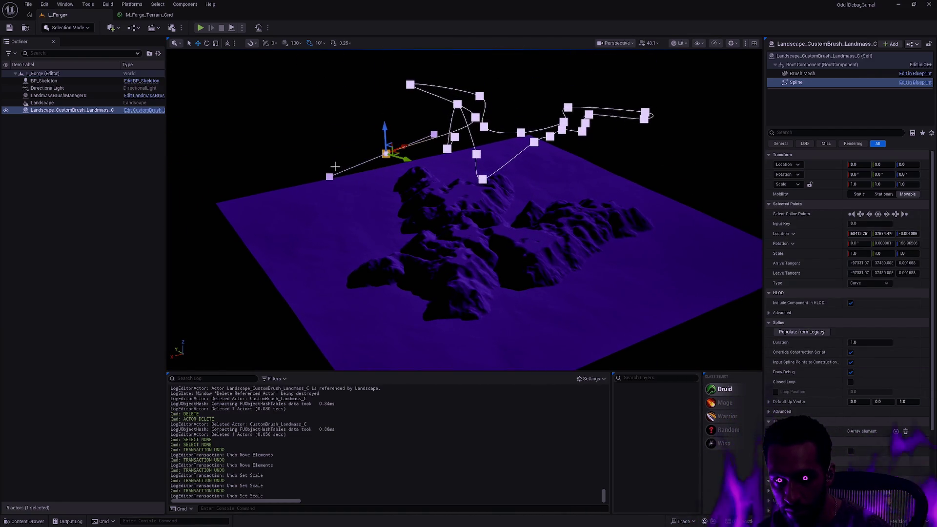
# Step: Reselect the brush actor and lower it onto the terrain along Z by about 3429
pyautogui.click(326, 148)
pyautogui.click(60, 109)
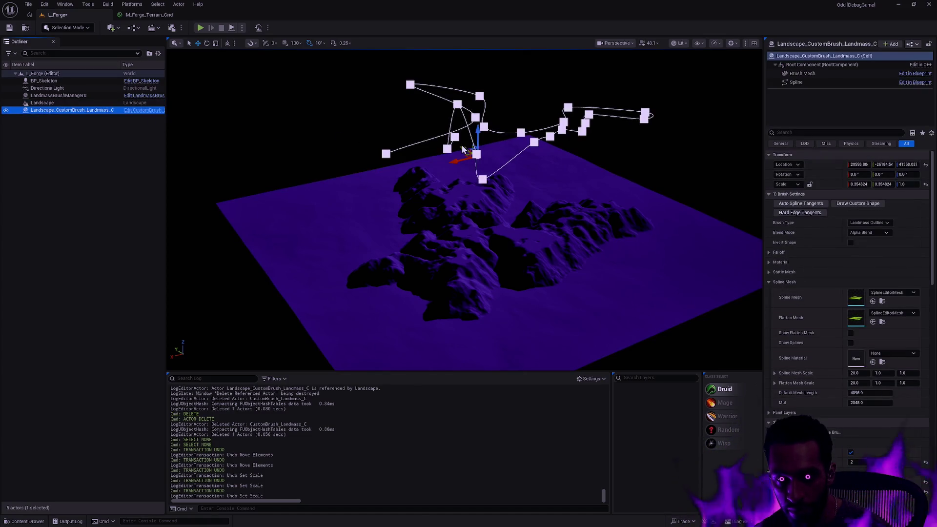
pyautogui.moveTo(461, 145); pyautogui.dragTo(567, 166)
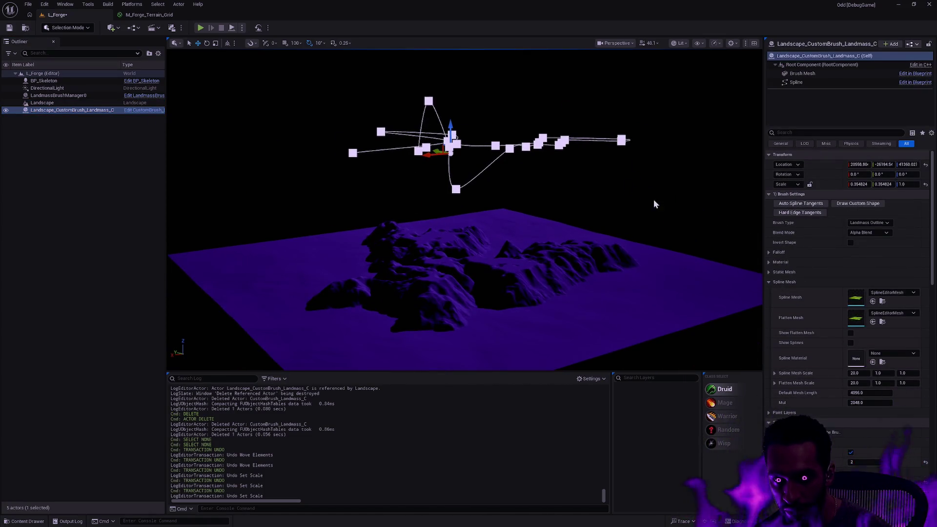
pyautogui.click(327, 92)
pyautogui.moveTo(455, 128)
pyautogui.mouseDown()
pyautogui.moveTo(456, 284)
pyautogui.moveTo(487, 256)
pyautogui.moveTo(507, 196)
pyautogui.moveTo(542, 305)
pyautogui.moveTo(579, 255)
pyautogui.moveTo(593, 288)
pyautogui.moveTo(605, 248)
pyautogui.moveTo(605, 298)
pyautogui.mouseUp()
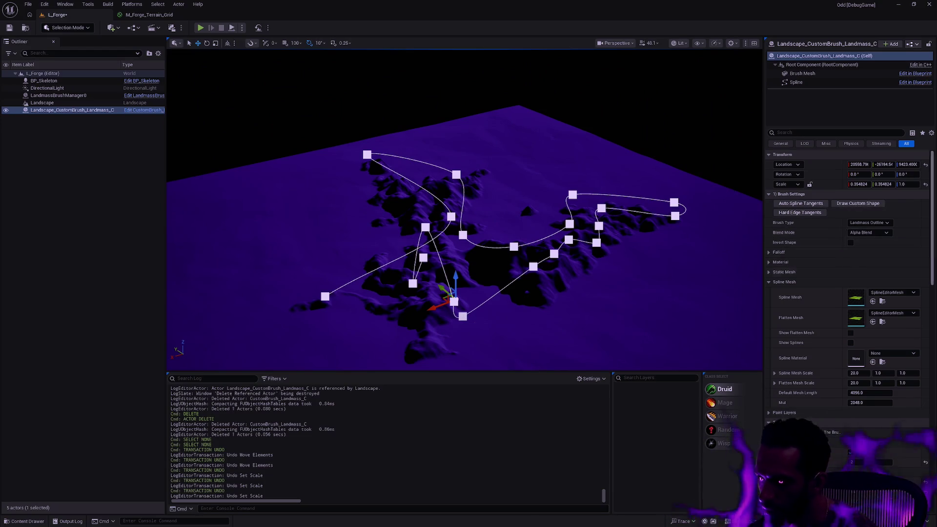
# Step: Expand the Falloff category in Brush Settings, showing Falloff Angle 45.0 and Falloff Width 8192.0
pyautogui.scroll(-1, 933, 245)
pyautogui.scroll(-1, 933, 245)
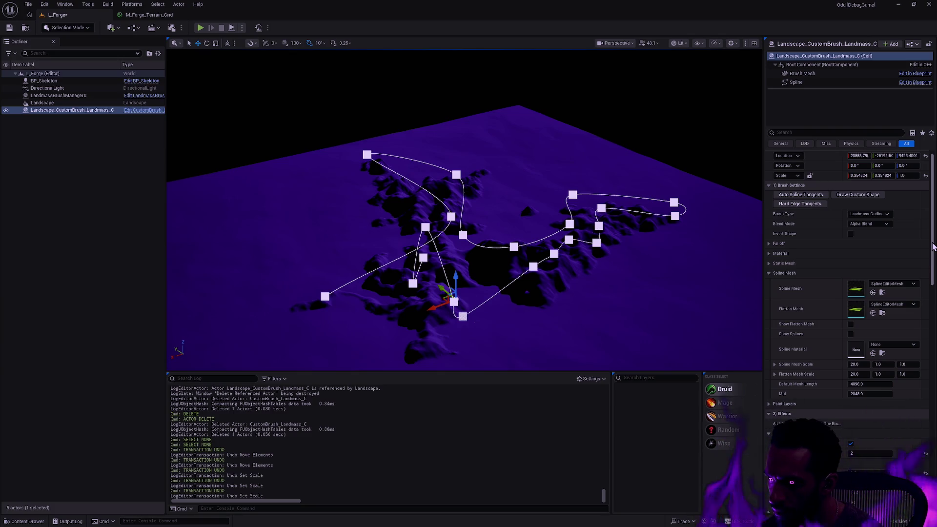
pyautogui.moveTo(933, 245); pyautogui.dragTo(934, 272)
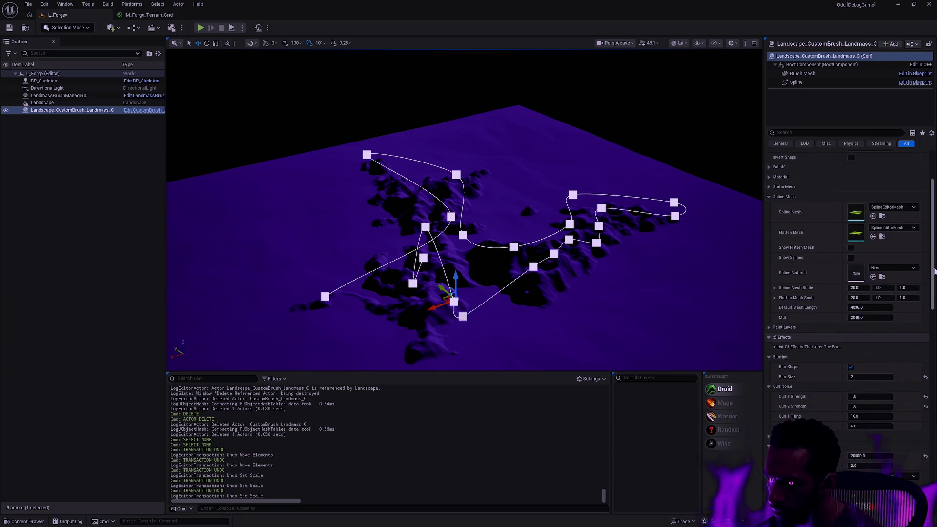
pyautogui.click(769, 166)
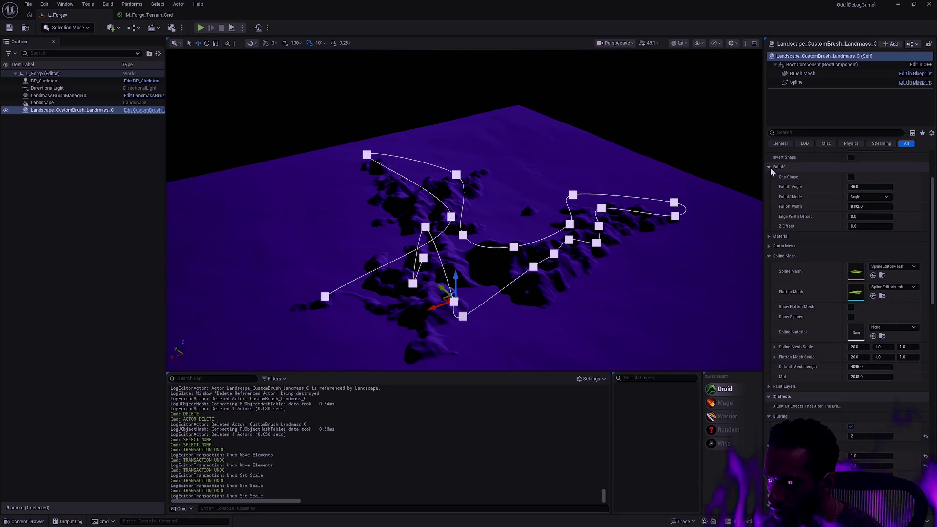